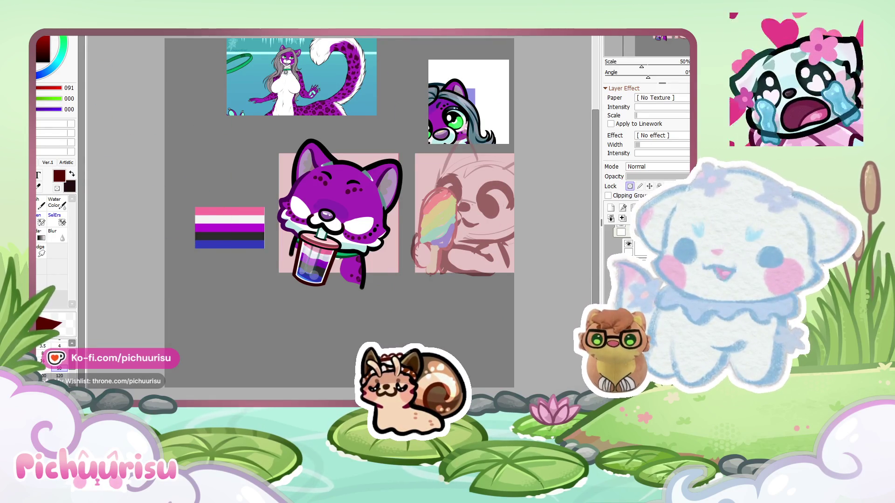
# Switch from the SAI sketch canvas to the CraftifyX store in the browser.
pyautogui.hotkey('alt', 'Tab')
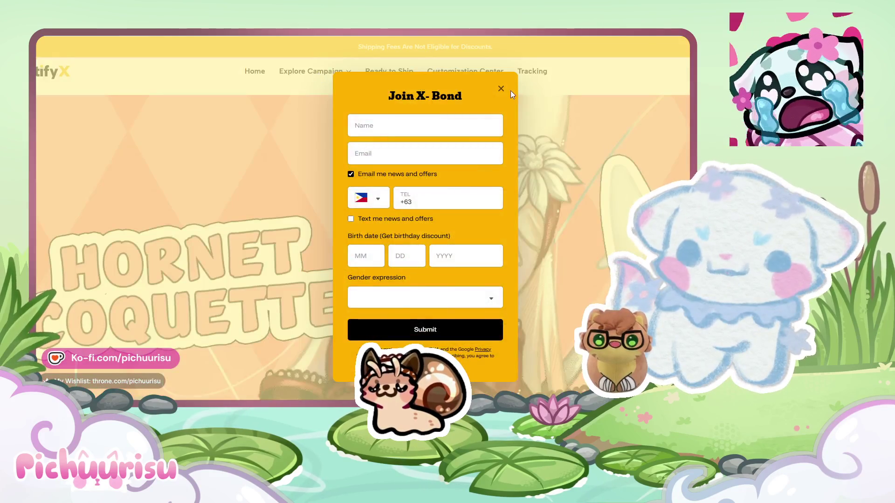
# Close the Join X-Bond popup and browse the Live Campaign plush listing.
pyautogui.click(501, 89)
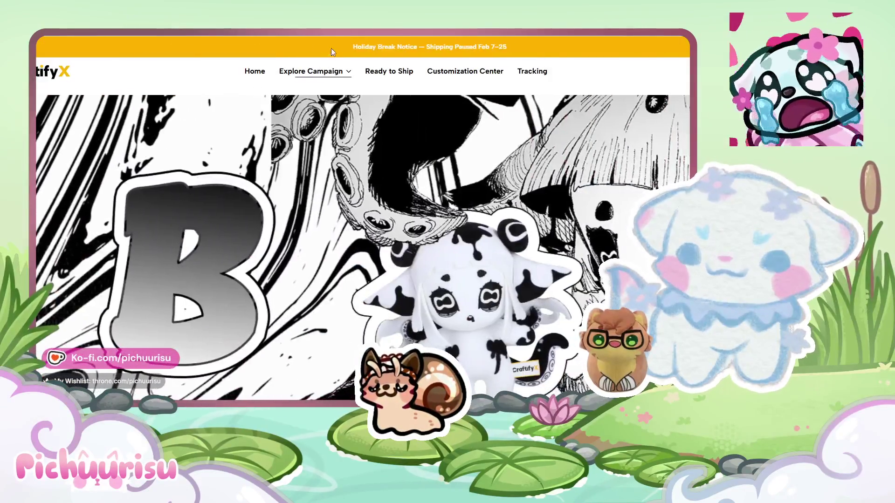
pyautogui.click(315, 71)
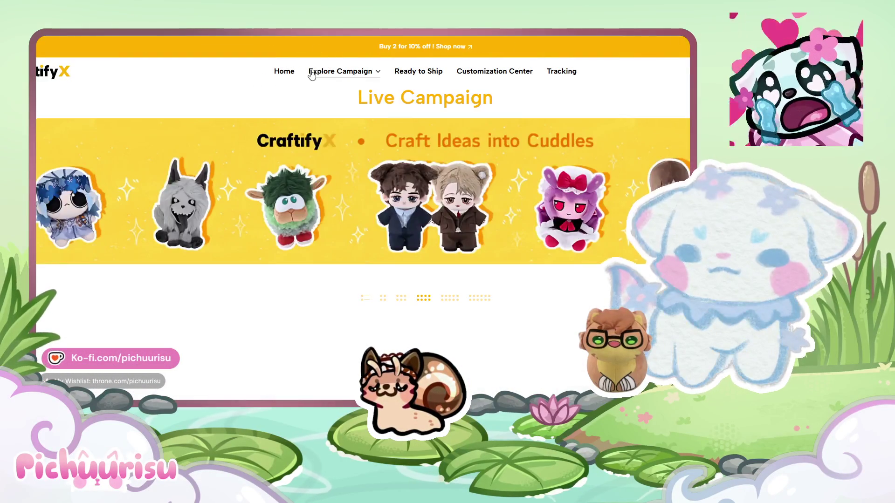
pyautogui.scroll(-5, 431, 213)
pyautogui.scroll(-1, 431, 213)
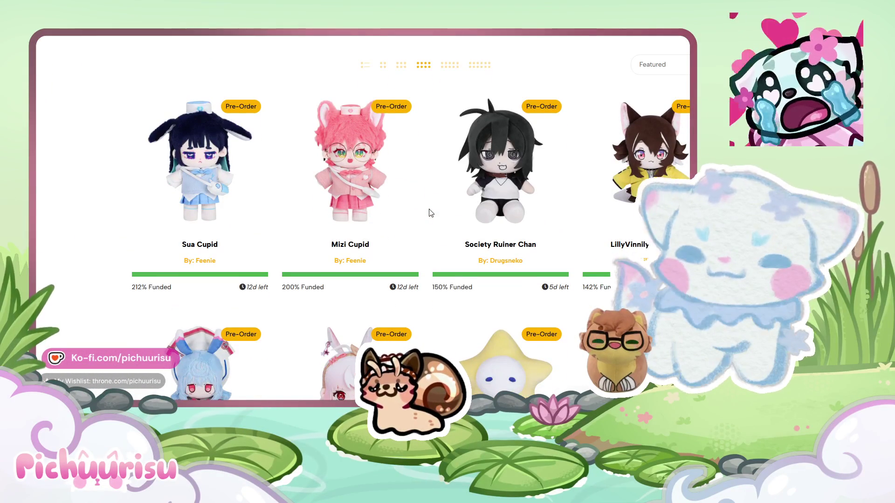
pyautogui.scroll(-2, 431, 213)
pyautogui.scroll(-8, 343, 257)
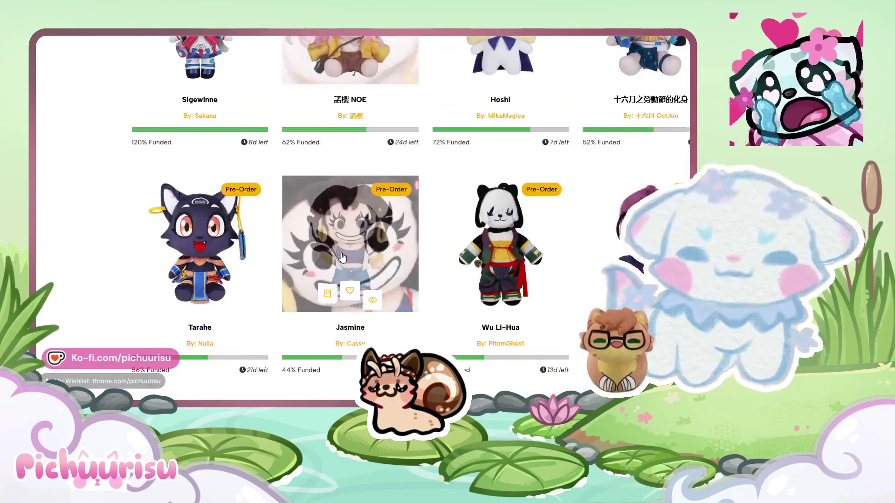
pyautogui.scroll(-3, 343, 256)
pyautogui.scroll(1, 228, 230)
# Open Tarahe's plush product page and look through its details.
pyautogui.click(197, 167)
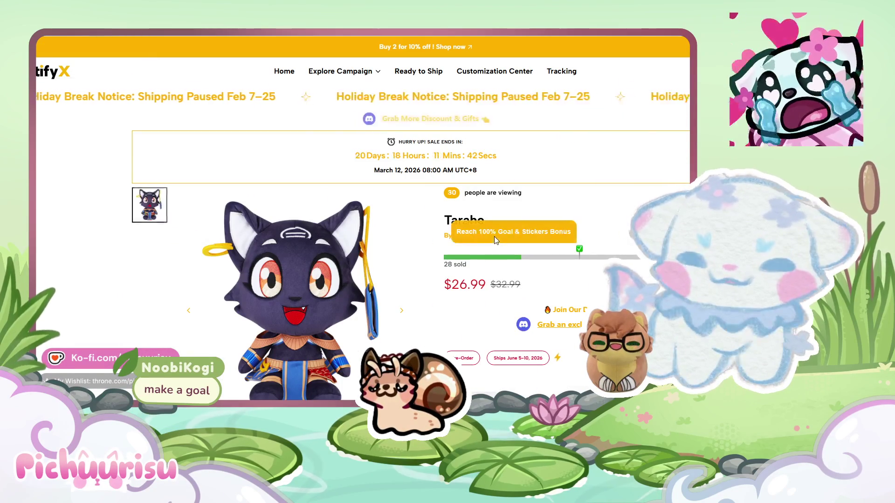
pyautogui.scroll(-1, 494, 236)
pyautogui.scroll(1, 362, 215)
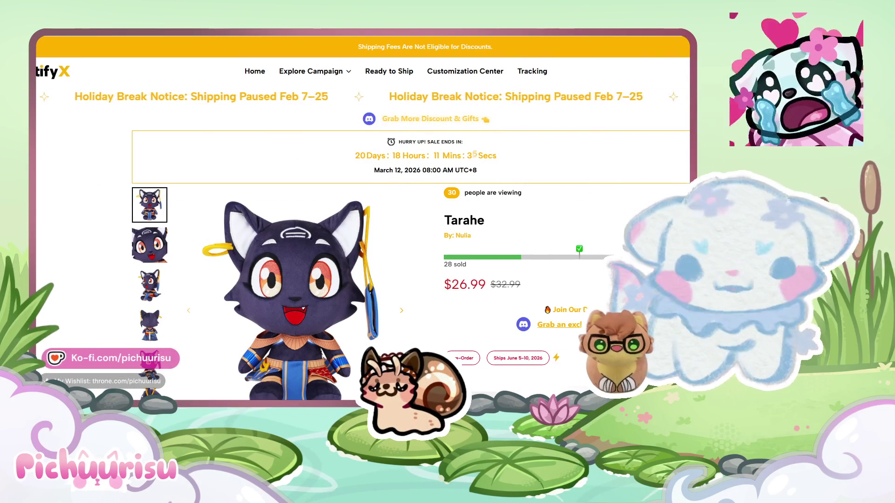
pyautogui.scroll(-5, 364, 219)
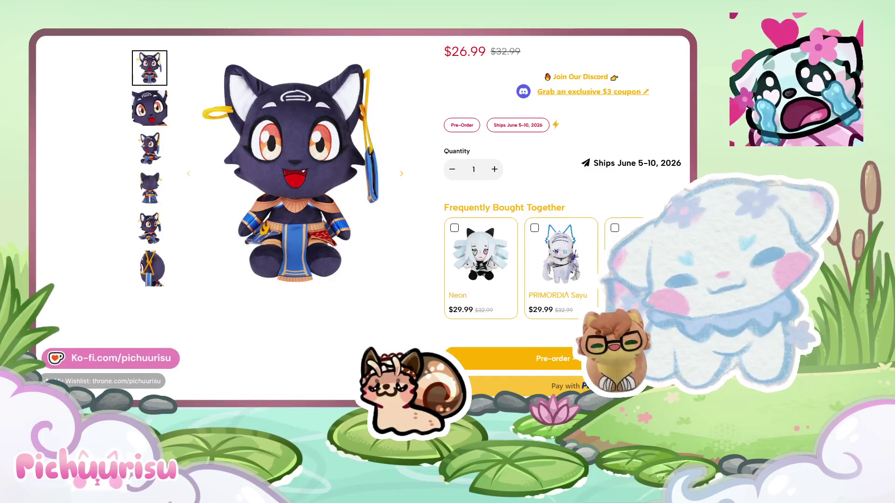
pyautogui.scroll(-10, 363, 219)
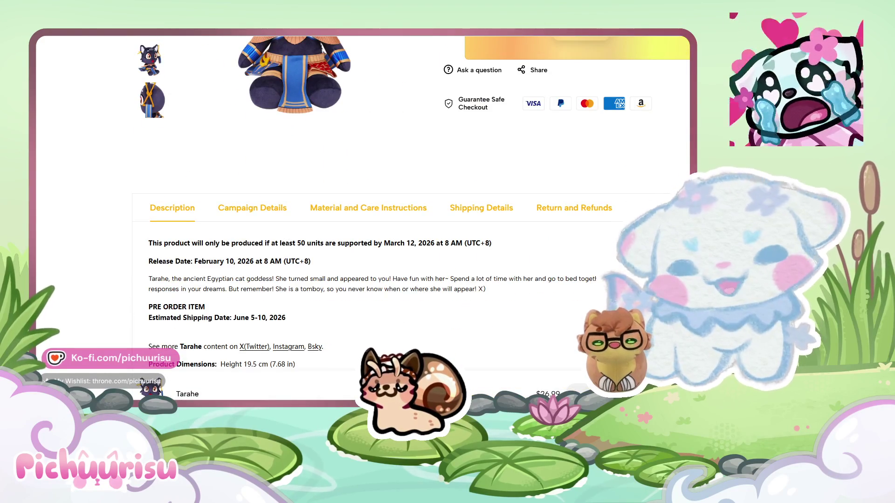
pyautogui.scroll(4, 364, 219)
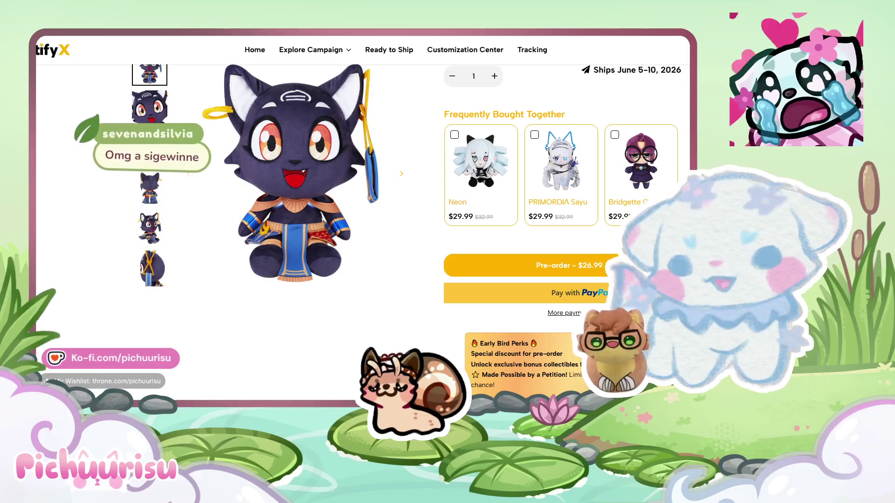
# Return to the Live Campaign listing and scroll through the pre-order plushies.
pyautogui.hotkey('alt', 'Left')
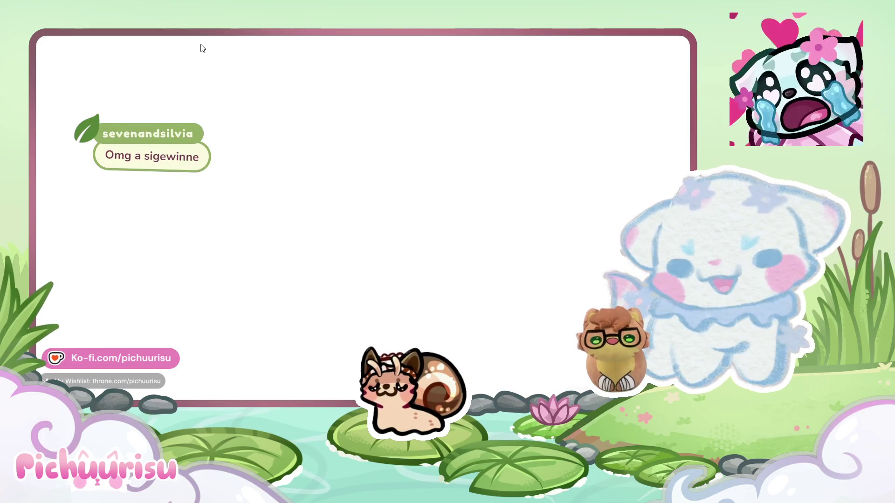
pyautogui.scroll(-5, 428, 111)
pyautogui.scroll(3, 427, 111)
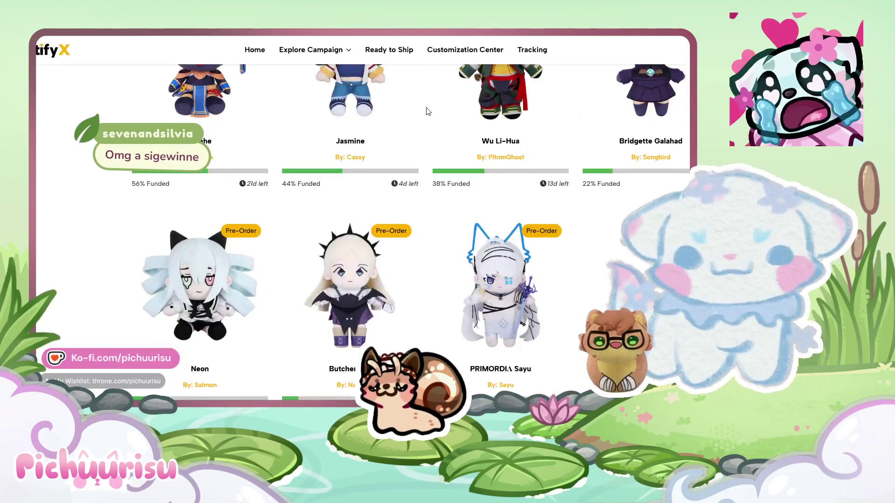
pyautogui.scroll(5, 428, 111)
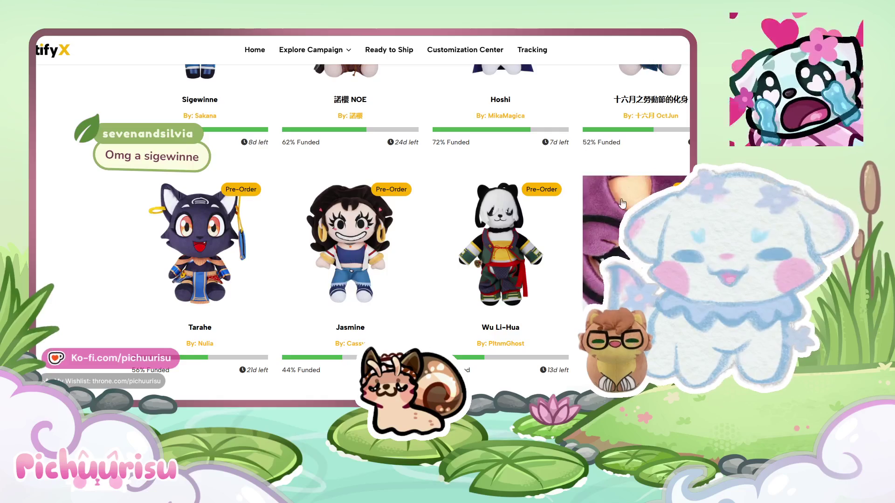
pyautogui.scroll(5, 618, 215)
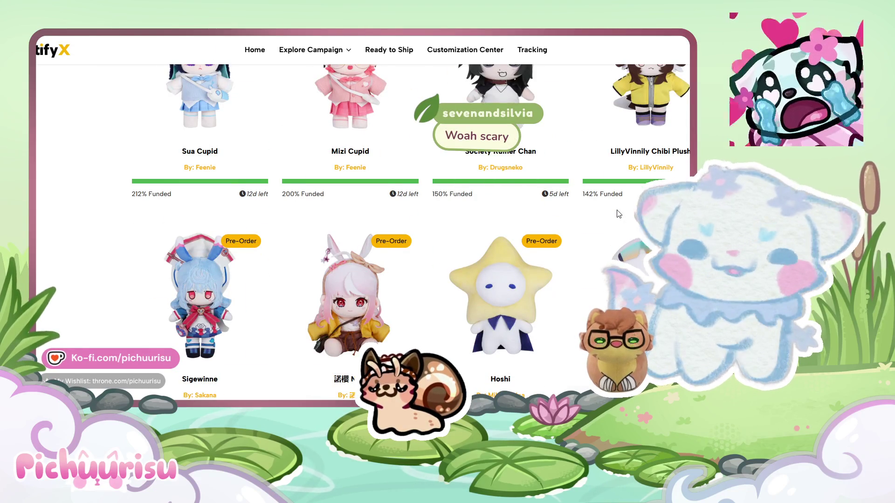
pyautogui.scroll(3, 618, 214)
pyautogui.scroll(3, 618, 214)
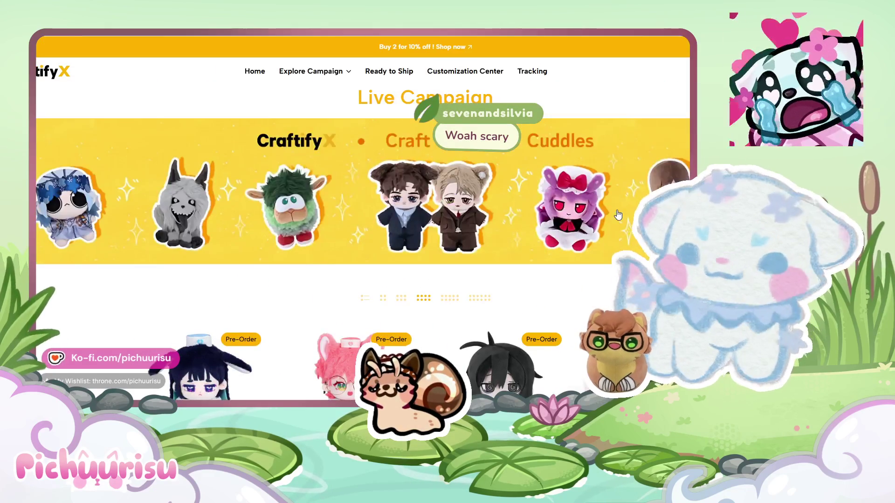
pyautogui.scroll(-4, 618, 214)
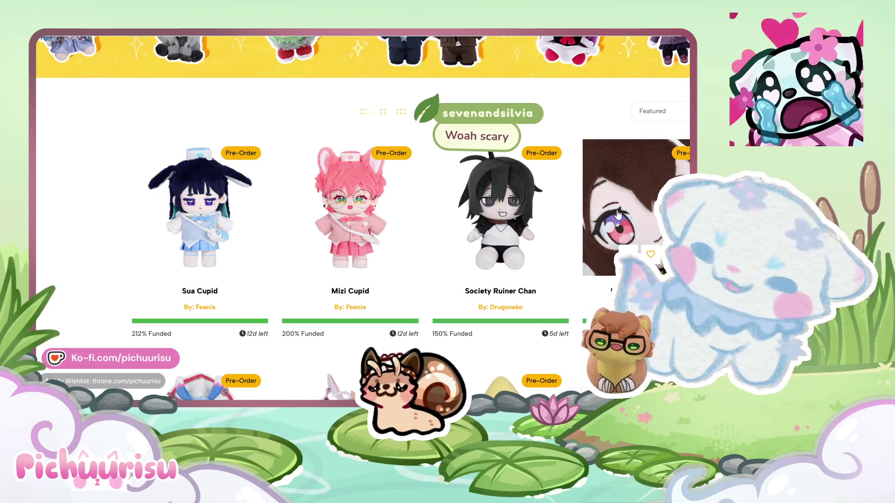
pyautogui.scroll(-4, 618, 214)
pyautogui.scroll(-3, 618, 214)
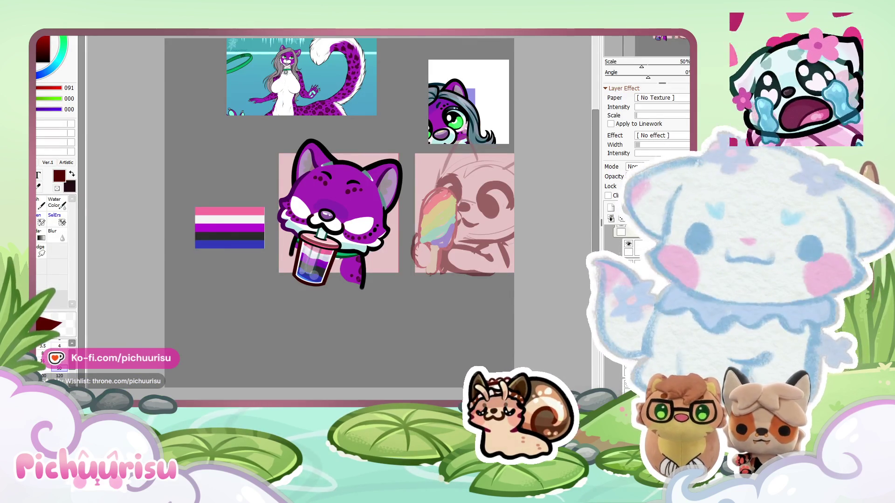
# Zoom the canvas in and out to view the purple paw emote with indigo beans.
pyautogui.scroll(3, 361, 255)
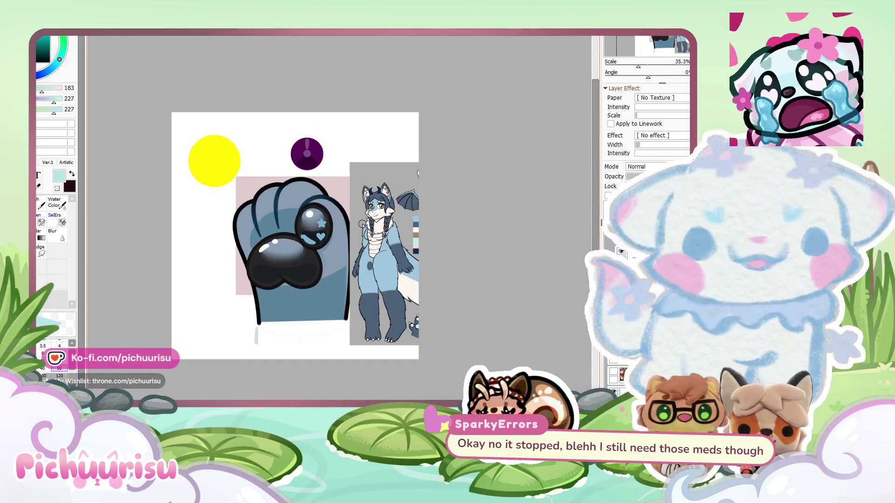
pyautogui.scroll(-1, 364, 227)
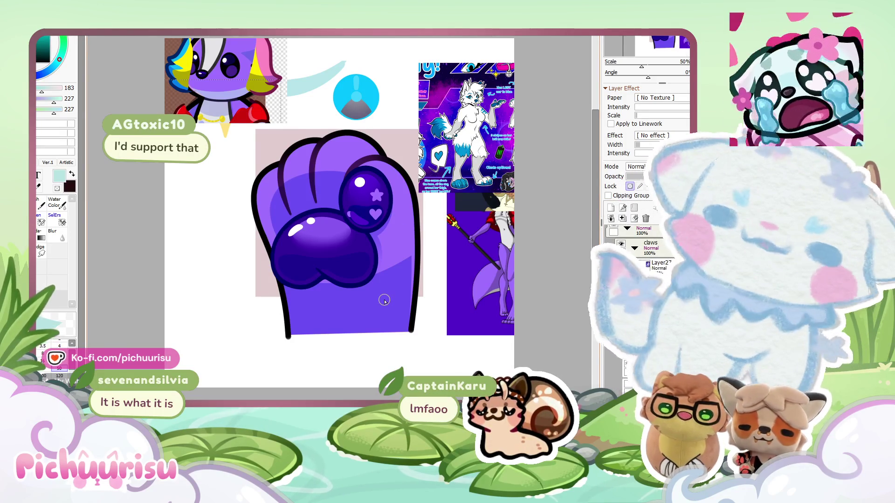
pyautogui.scroll(-2, 384, 301)
pyautogui.scroll(2, 383, 291)
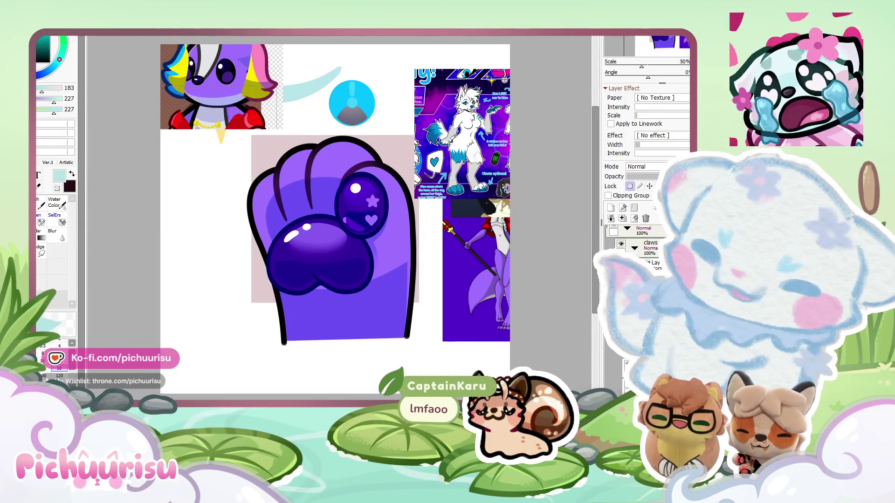
pyautogui.hotkey('ctrl', 'Tab')
pyautogui.hotkey('ctrl', 'Tab')
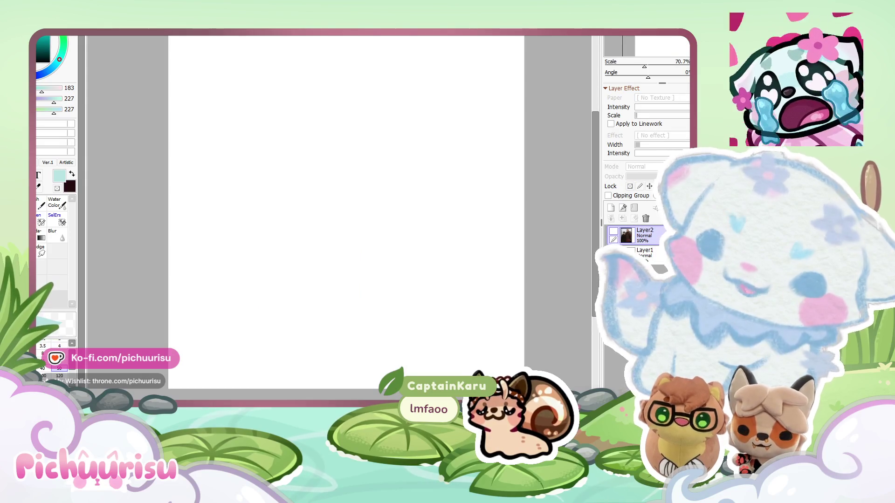
pyautogui.hotkey('ctrl', 'Tab')
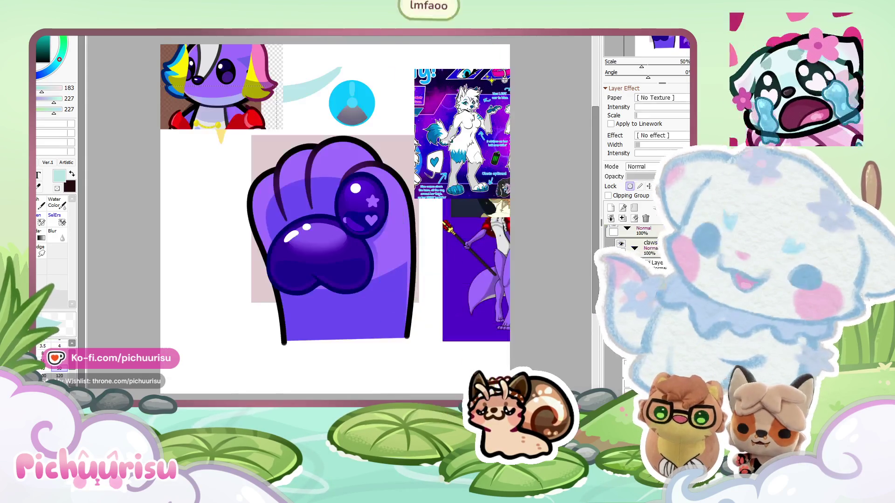
pyautogui.hotkey('ctrl', 'Tab')
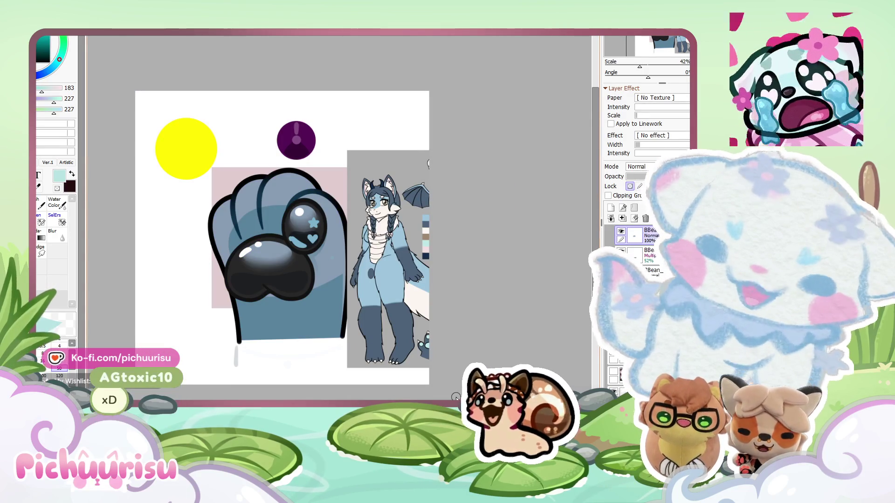
pyautogui.hotkey('ctrl', 'Tab')
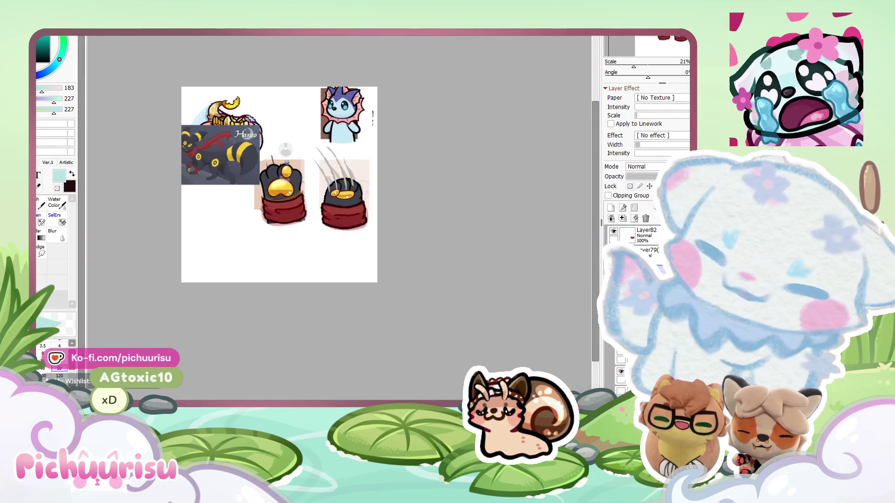
pyautogui.hotkey('ctrl', 'Tab')
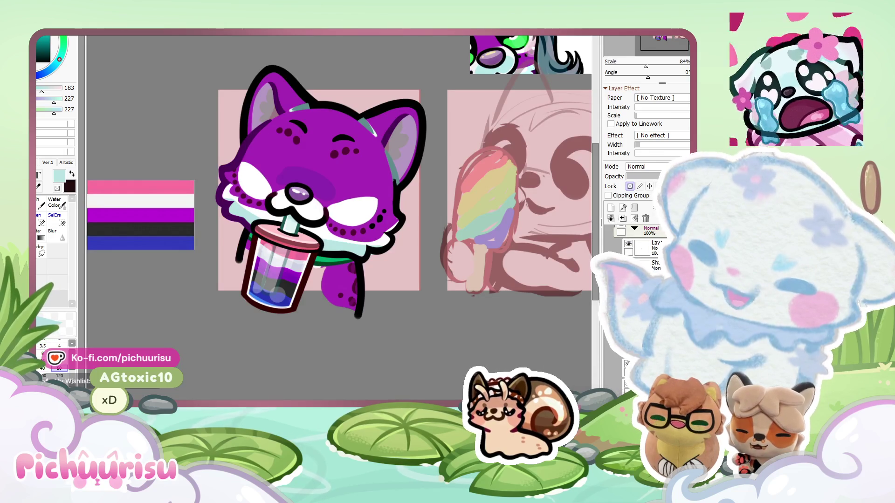
pyautogui.scroll(-3, 186, 320)
pyautogui.scroll(3, 186, 320)
pyautogui.scroll(-2, 255, 224)
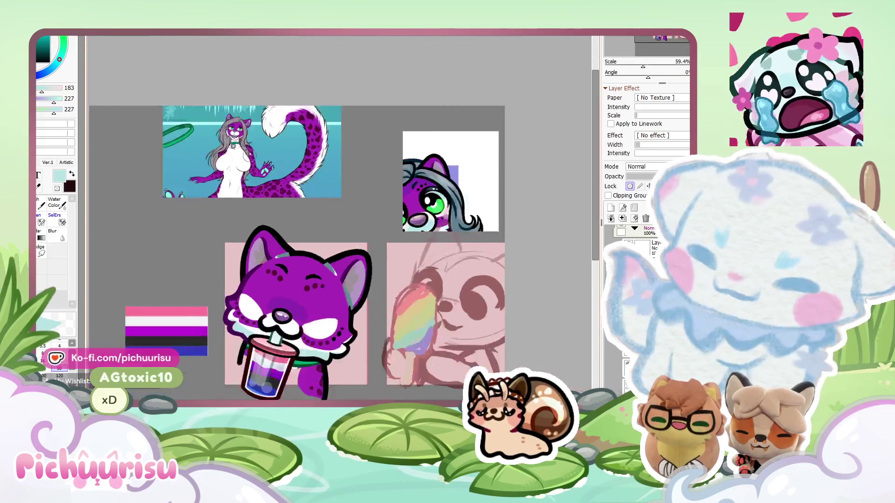
pyautogui.scroll(3, 243, 109)
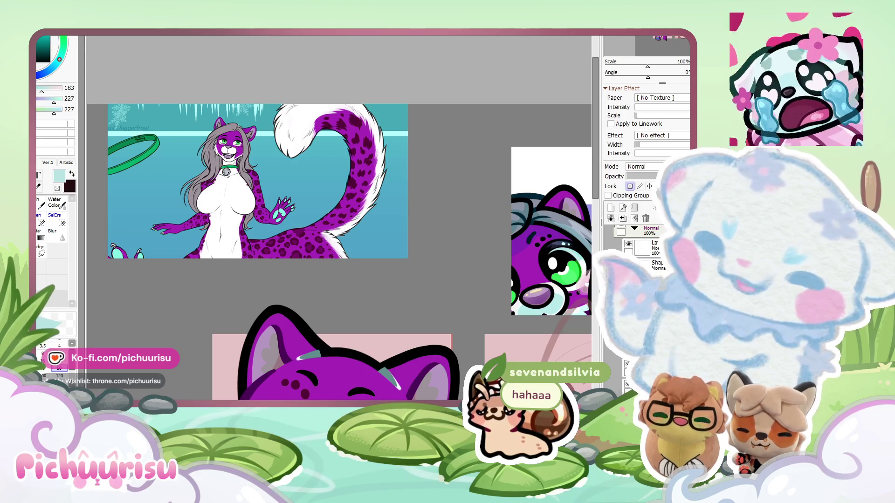
pyautogui.scroll(4, 300, 186)
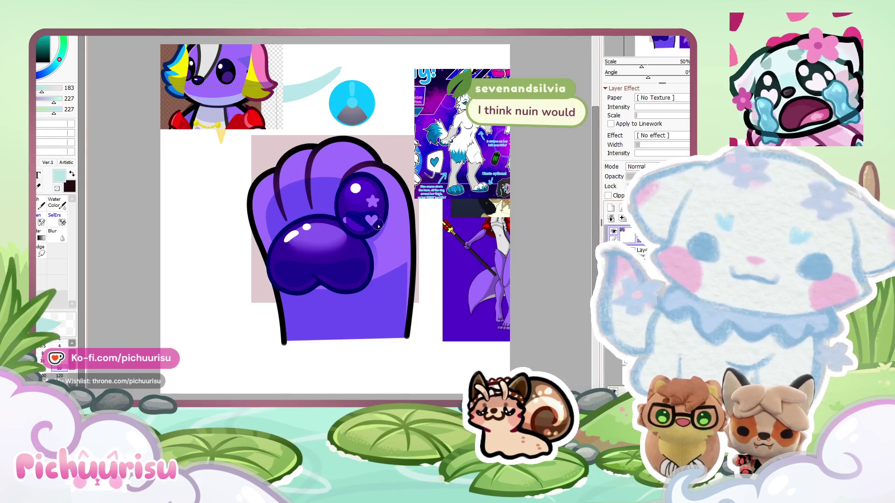
# Sample magenta from the reference and airbrush it over the paw's right side and lower half.
pyautogui.scroll(5, 200, 226)
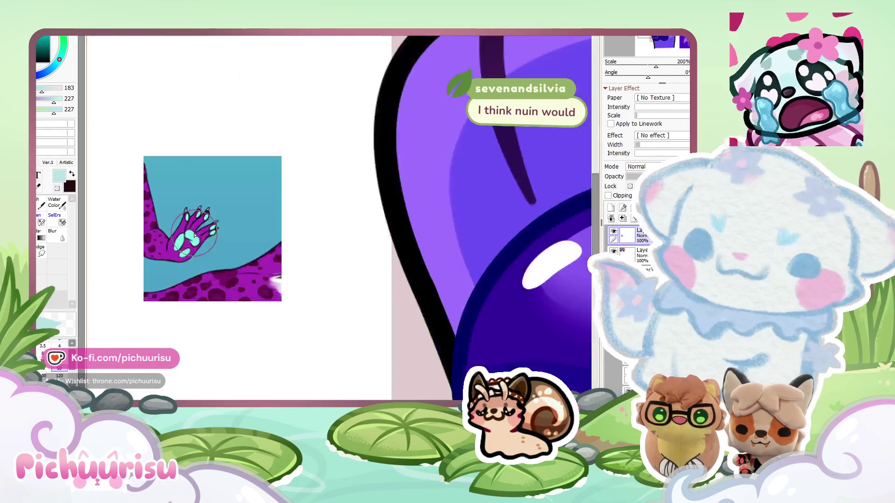
pyautogui.rightClick(175, 229)
pyautogui.scroll(-5, 175, 230)
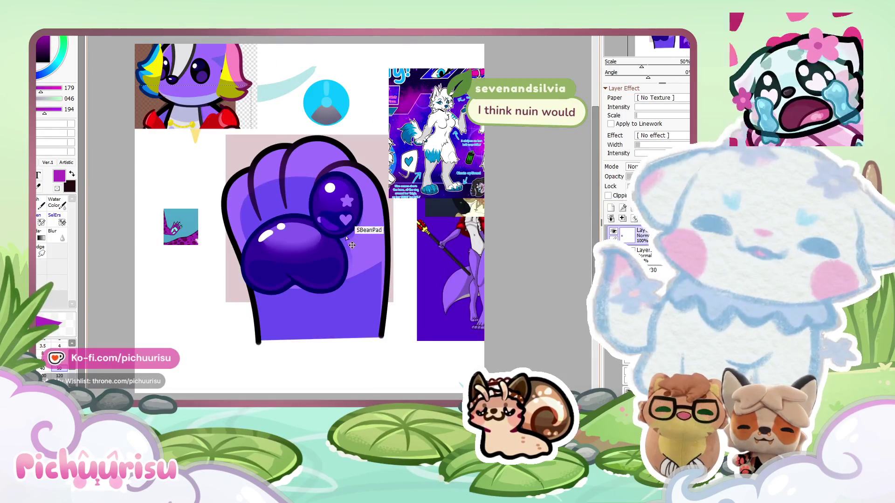
pyautogui.moveTo(339, 214)
pyautogui.mouseDown()
pyautogui.moveTo(310, 177)
pyautogui.moveTo(335, 156)
pyautogui.moveTo(268, 200)
pyautogui.mouseUp()
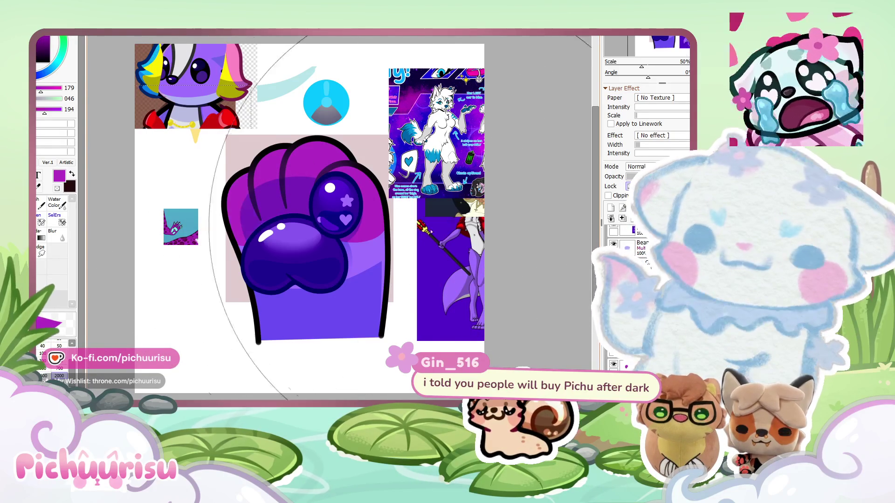
pyautogui.moveTo(289, 280); pyautogui.dragTo(247, 241)
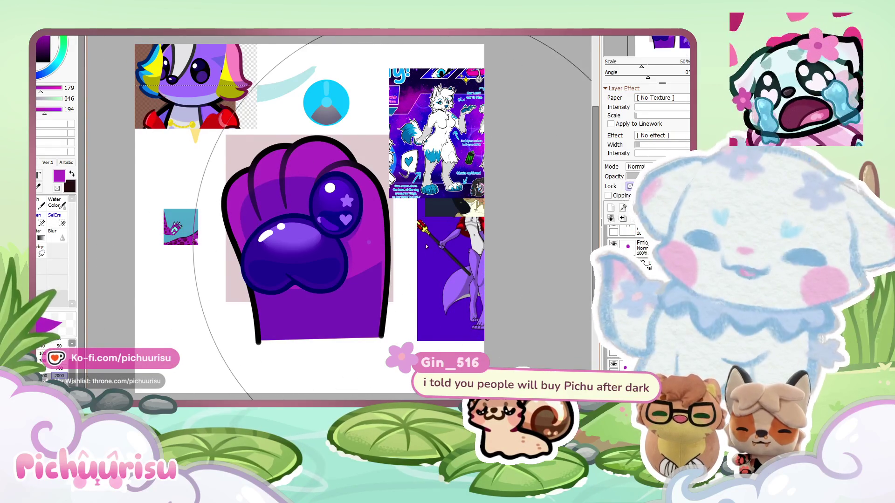
# Select another paw layer, then cycle documents to the brown paw sheet with yellow beans.
pyautogui.keyDown('ctrl'); pyautogui.click(365, 306); pyautogui.keyUp('ctrl')
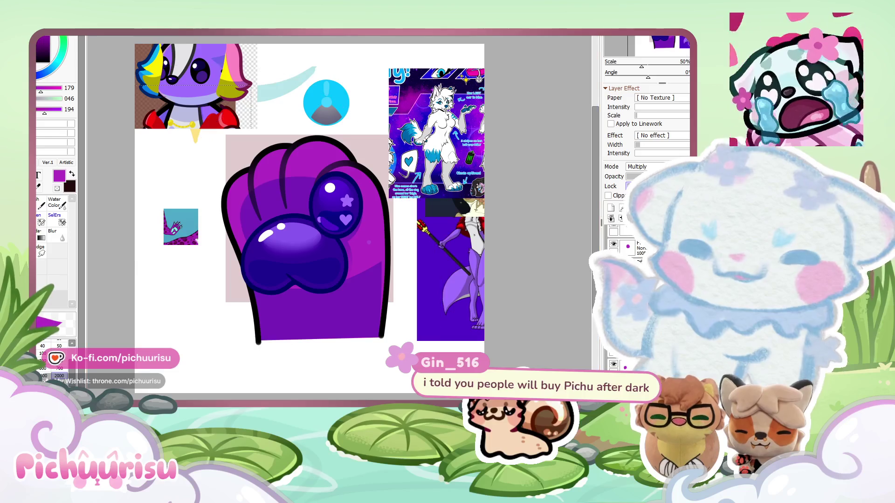
pyautogui.hotkey('ctrl', 'Tab')
pyautogui.hotkey('ctrl', 'Tab')
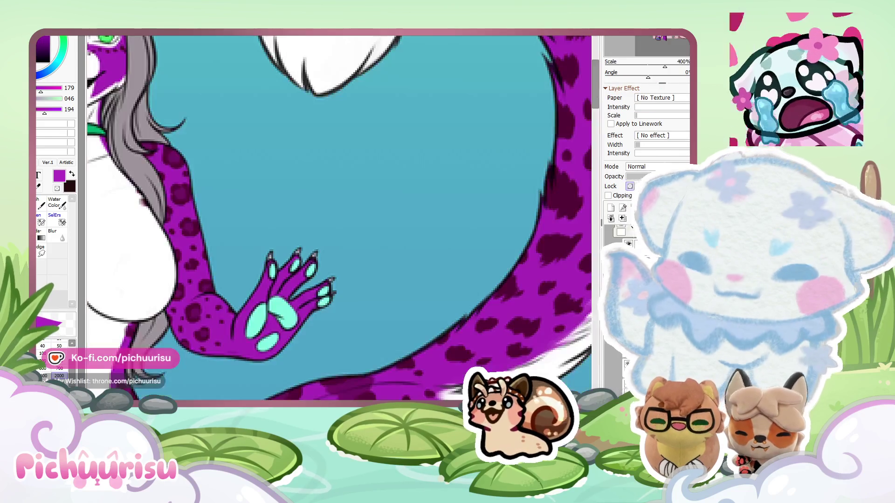
pyautogui.hotkey('ctrl', 'Tab')
pyautogui.hotkey('ctrl', 'Tab')
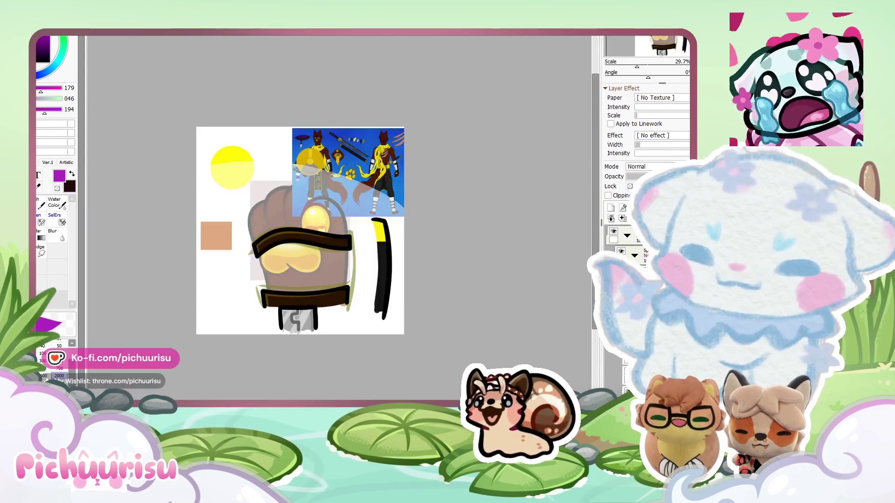
pyautogui.hotkey('ctrl', 'Tab')
pyautogui.hotkey('ctrl', 'Tab')
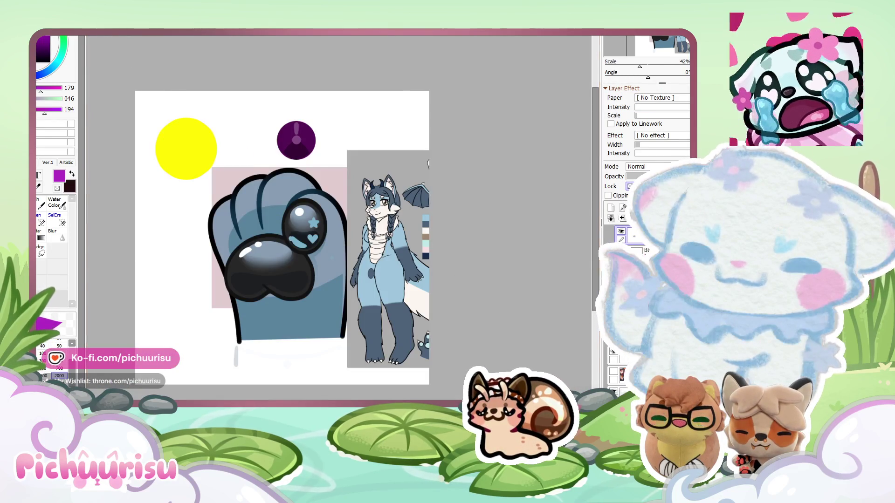
# Cycle through the paw, cat, blue paw and black paw sheets, ending on the cat boba emote.
pyautogui.hotkey('ctrl', 'Tab')
pyautogui.scroll(1, 329, 200)
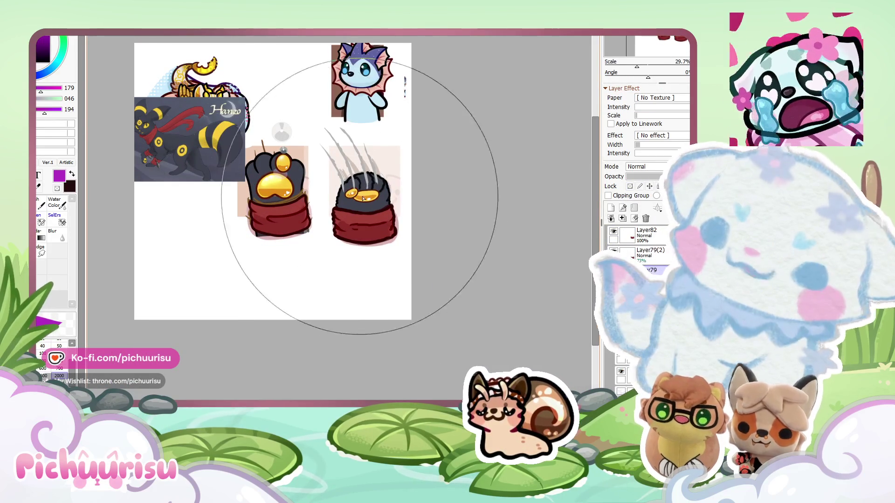
pyautogui.hotkey('ctrl', 'Tab')
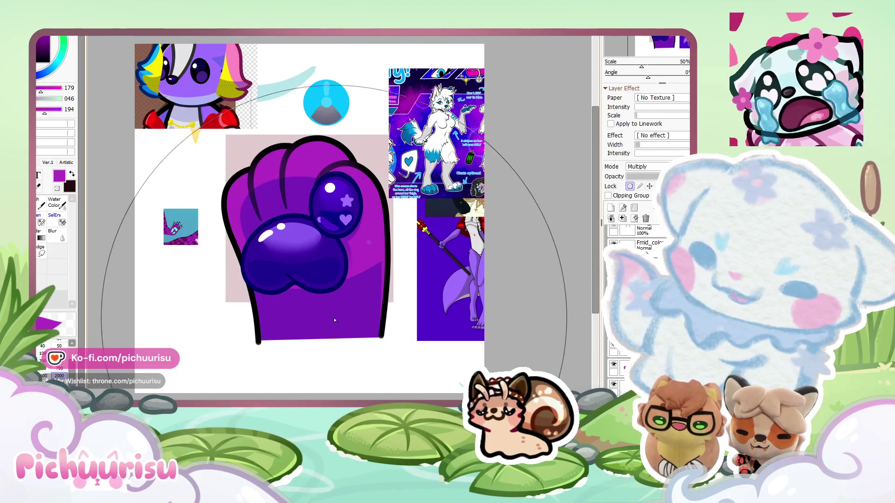
pyautogui.hotkey('ctrl', 'Tab')
pyautogui.scroll(-3, 310, 310)
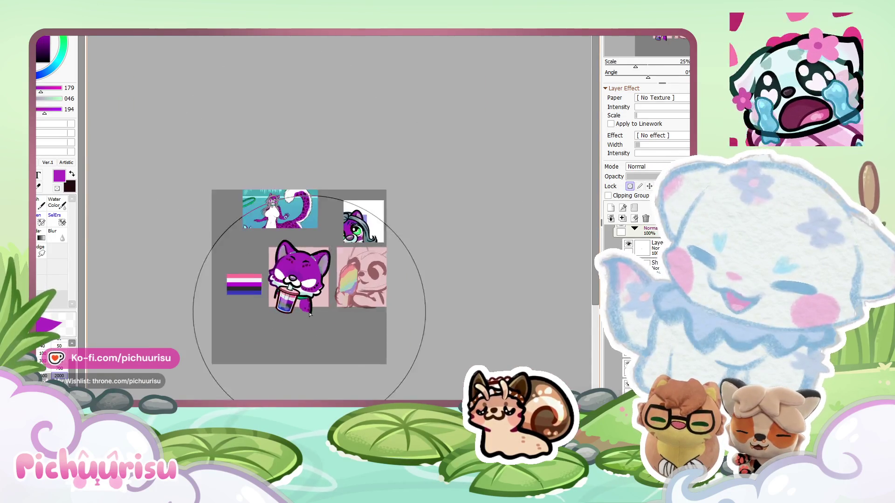
pyautogui.scroll(3, 310, 310)
pyautogui.hotkey('ctrl', 'Tab')
pyautogui.hotkey('ctrl', 'Tab')
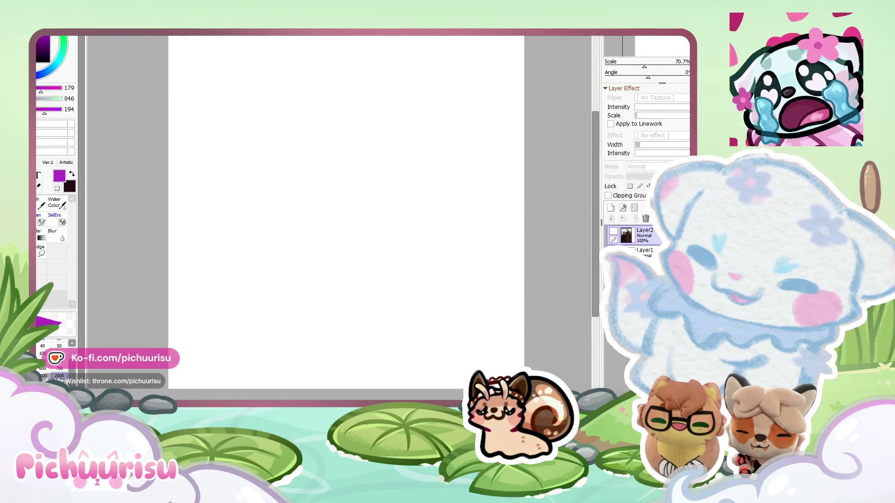
pyautogui.hotkey('ctrl', 'Tab')
pyautogui.hotkey('ctrl', 'Tab')
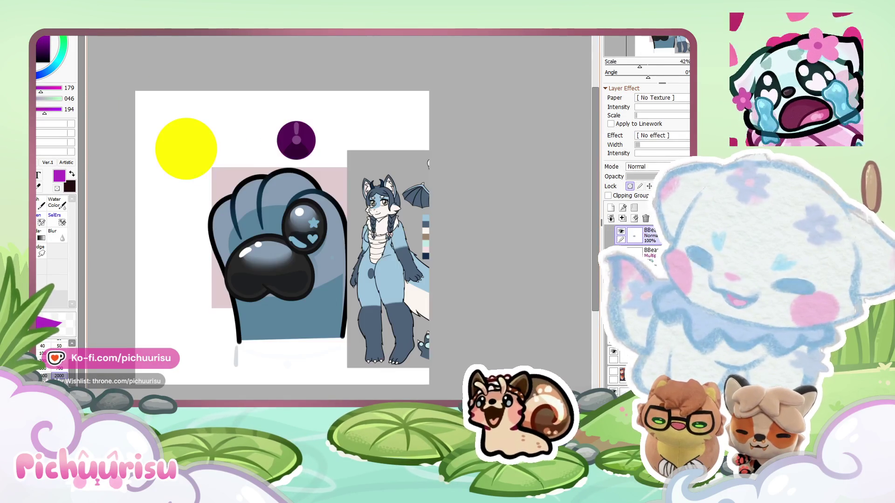
pyautogui.scroll(4, 463, 247)
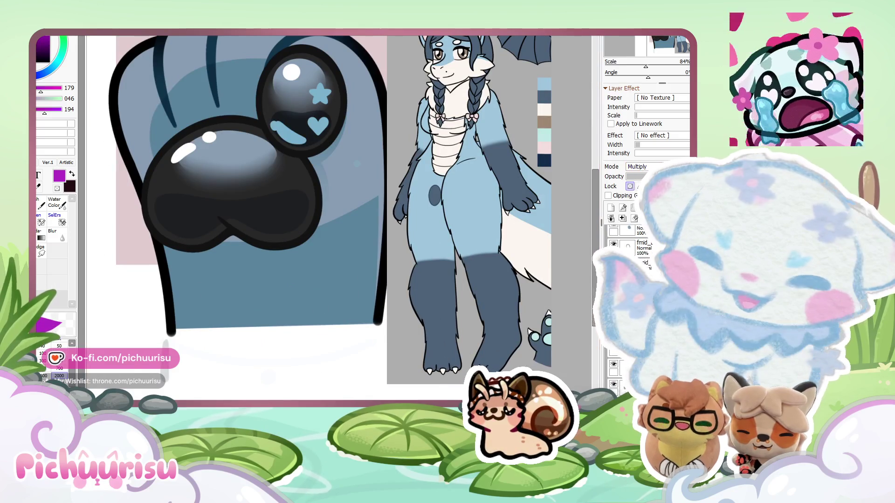
pyautogui.hotkey('ctrl', 'Tab')
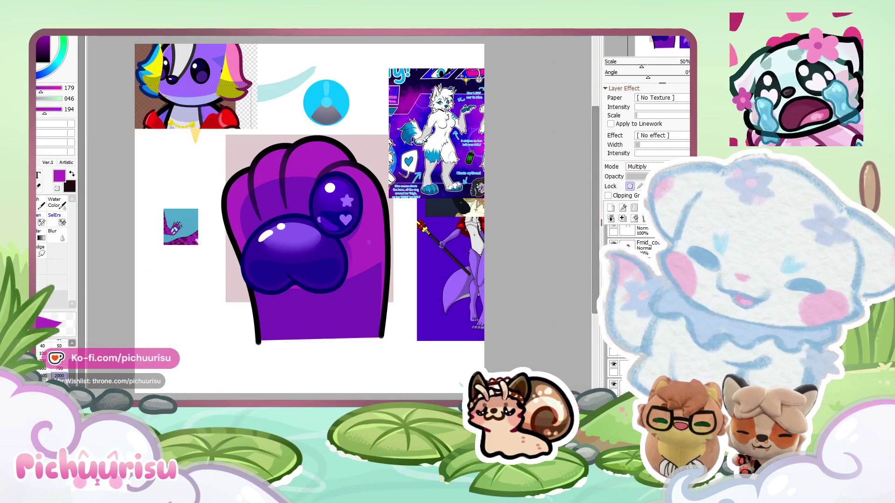
pyautogui.hotkey('ctrl', 'Tab')
pyautogui.hotkey('ctrl', 'Tab')
pyautogui.hotkey('ctrl', 'Tab')
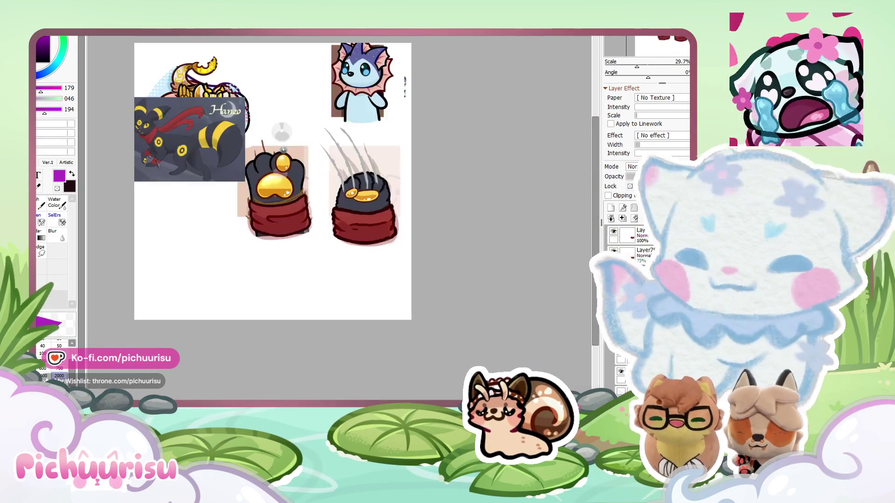
pyautogui.hotkey('ctrl', 'Tab')
pyautogui.scroll(5, 322, 279)
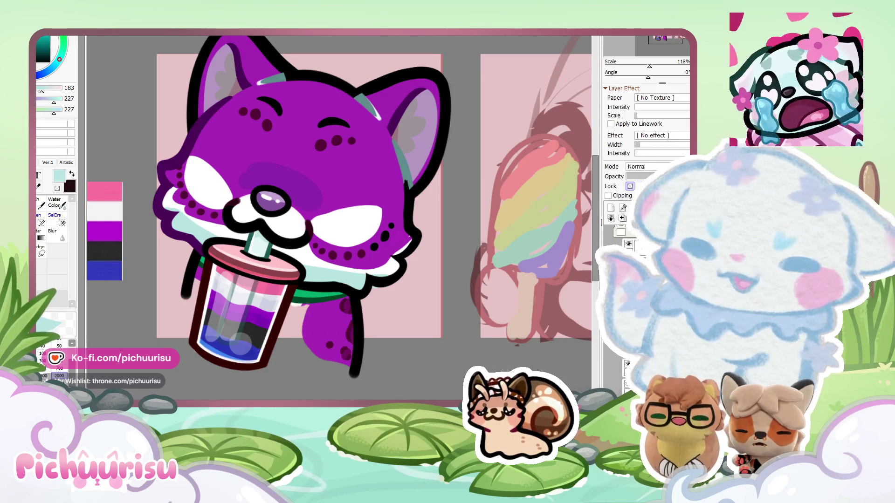
# On the purple paw collage, move the thumbnail copy below the first thumbnail and confirm.
pyautogui.hotkey('ctrl', 'Tab')
pyautogui.scroll(-2, 315, 231)
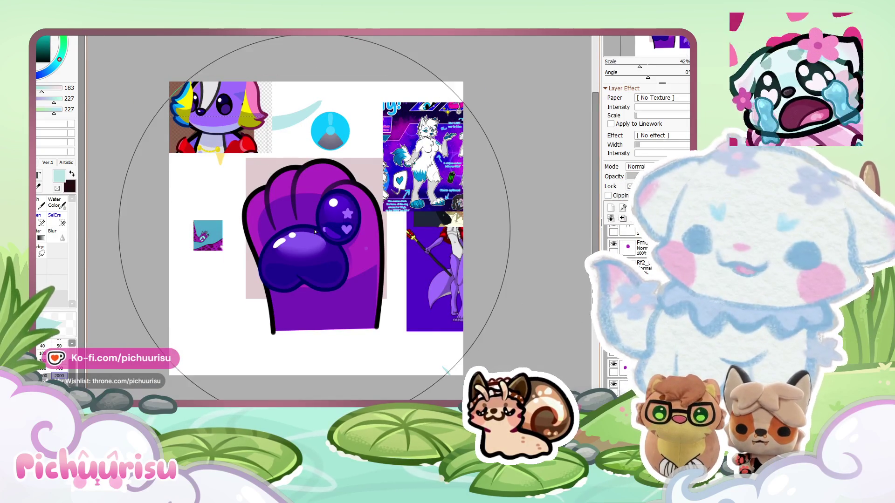
pyautogui.hotkey('ctrl', 't')
pyautogui.moveTo(187, 88); pyautogui.dragTo(209, 261)
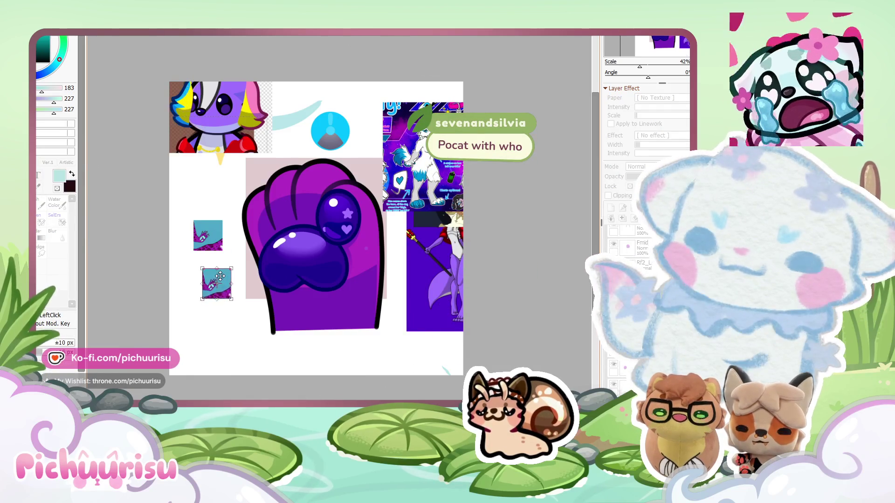
pyautogui.scroll(3, 207, 278)
pyautogui.press('Return')
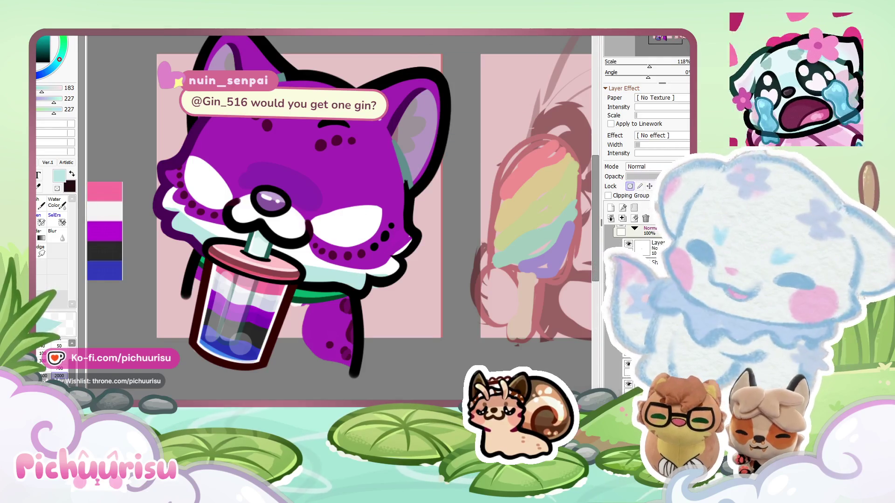
# Back on the purple paw document, set the colour to white and brush size to 700.
pyautogui.scroll(3, 355, 280)
pyautogui.hotkey('ctrl', 'Tab')
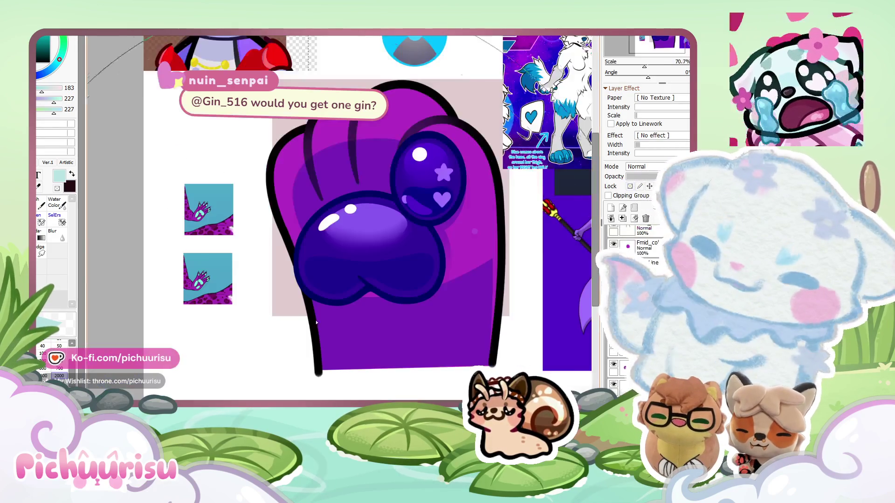
pyautogui.scroll(-3, 373, 322)
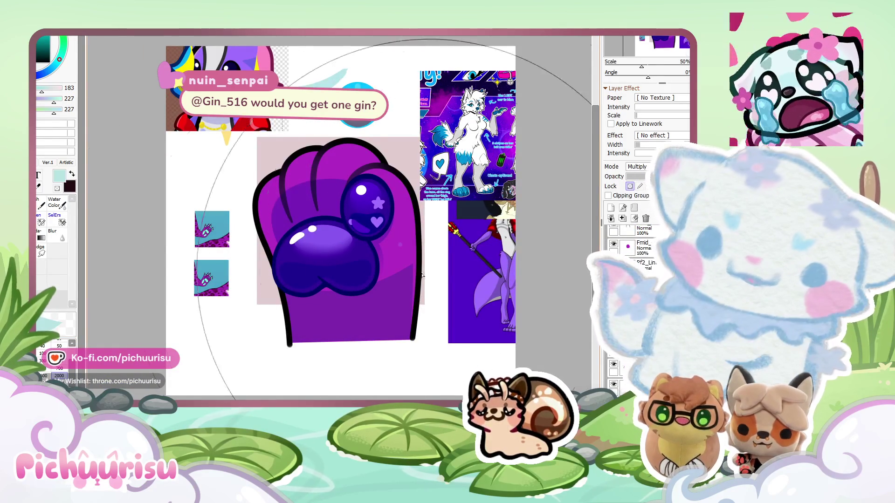
pyautogui.scroll(1, 358, 215)
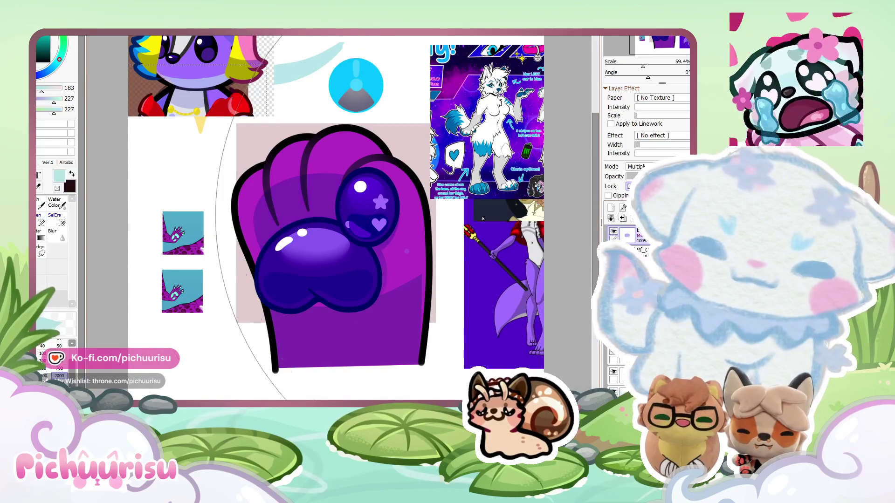
pyautogui.press('e')
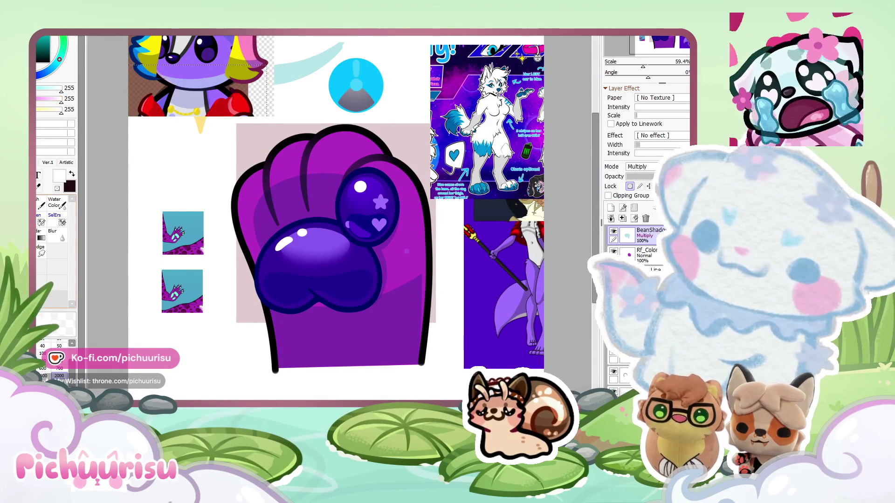
pyautogui.click(57, 375)
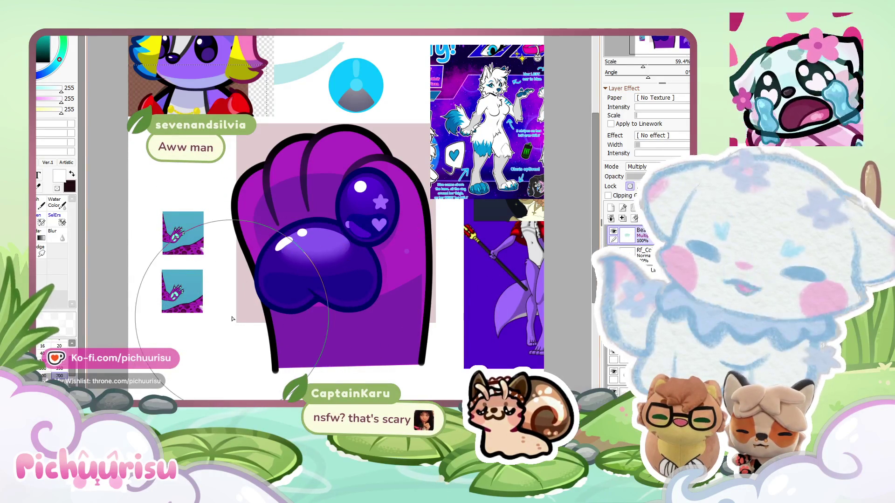
# Sample the mint bean colour 129, 244, 225 from the thumbnail.
pyautogui.scroll(-2, 233, 318)
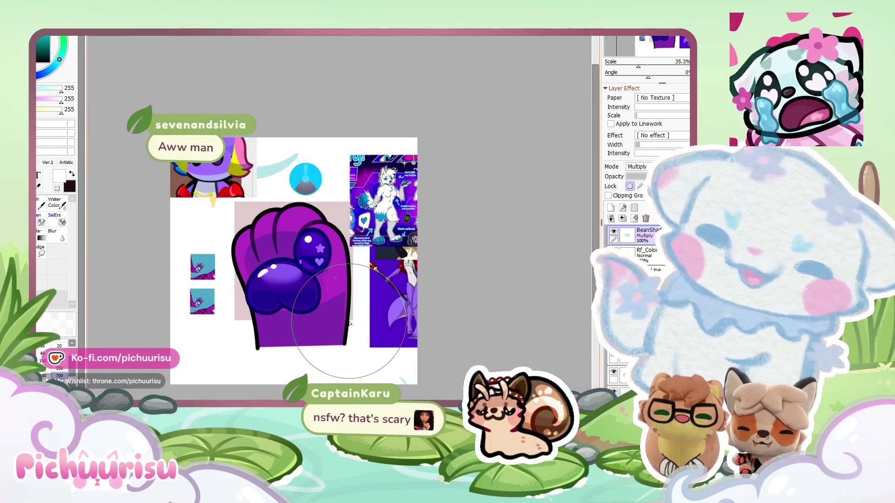
pyautogui.scroll(1, 297, 310)
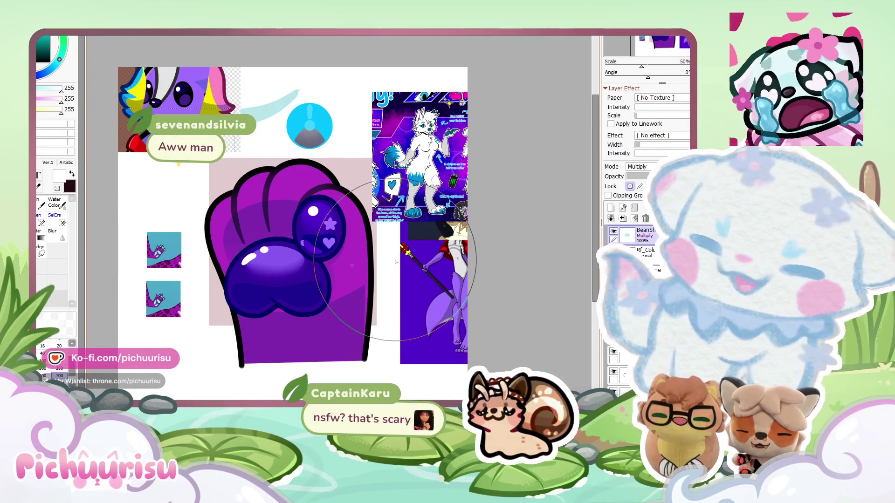
pyautogui.scroll(6, 166, 293)
pyautogui.keyDown('alt'); pyautogui.click(170, 293); pyautogui.keyUp('alt')
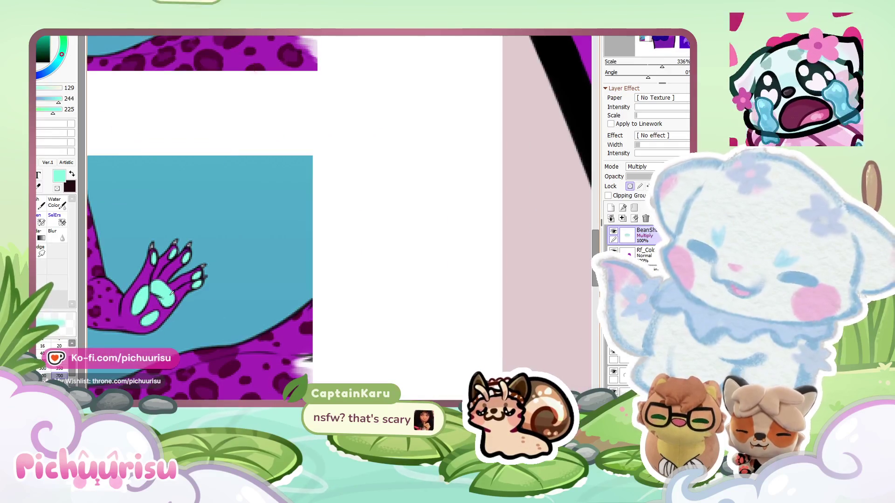
# Select the bean pad's shine layer and bucket-fill the small toe bean with mint.
pyautogui.scroll(-6, 170, 293)
pyautogui.scroll(3, 282, 252)
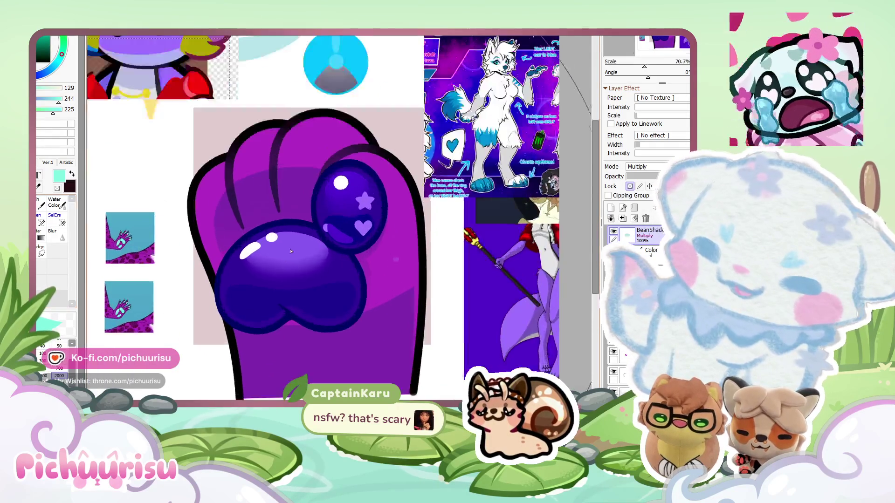
pyautogui.scroll(-2, 369, 282)
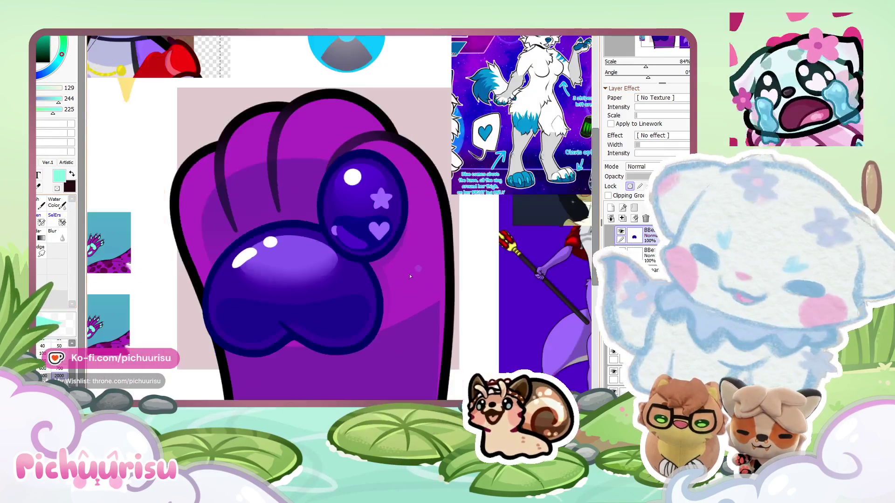
pyautogui.keyDown('ctrl'); pyautogui.keyDown('shift'); pyautogui.click(390, 182); pyautogui.keyUp('shift'); pyautogui.keyUp('ctrl')
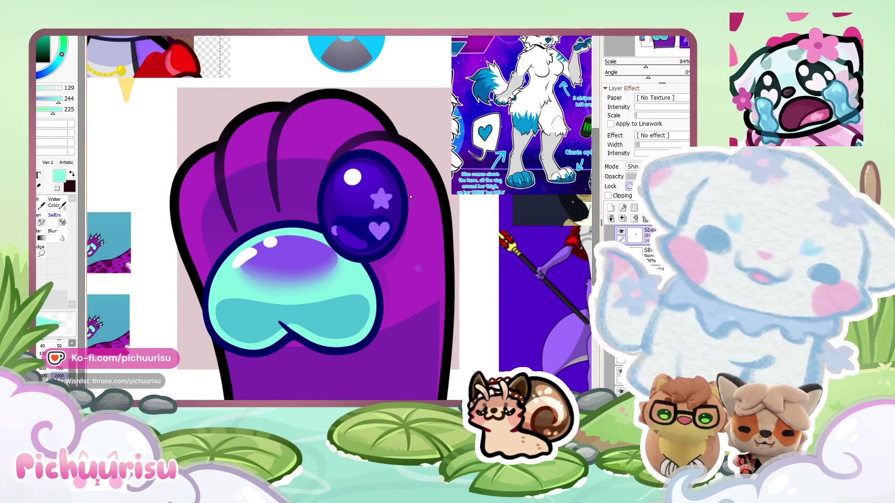
pyautogui.keyDown('ctrl'); pyautogui.keyDown('shift'); pyautogui.click(399, 209); pyautogui.keyUp('shift'); pyautogui.keyUp('ctrl')
pyautogui.scroll(3, 407, 225)
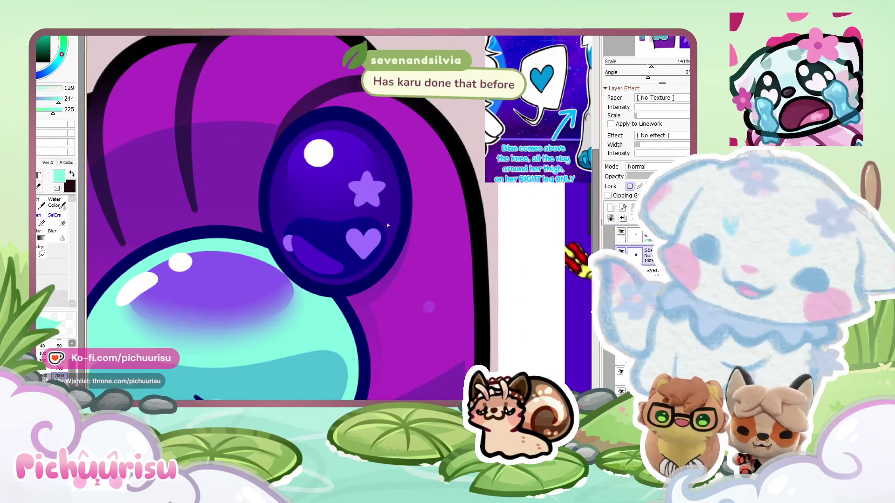
pyautogui.scroll(-2, 408, 225)
pyautogui.keyDown('ctrl'); pyautogui.keyDown('shift'); pyautogui.click(364, 297); pyautogui.keyUp('shift'); pyautogui.keyUp('ctrl')
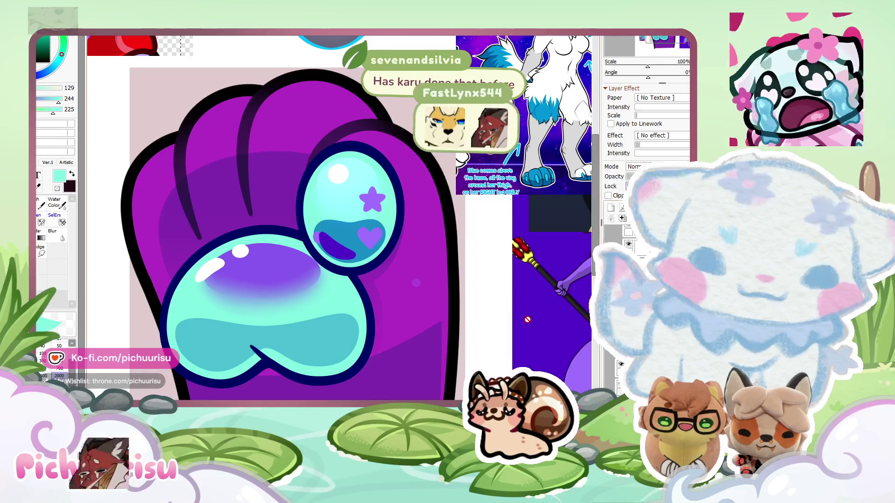
pyautogui.scroll(-1, 378, 267)
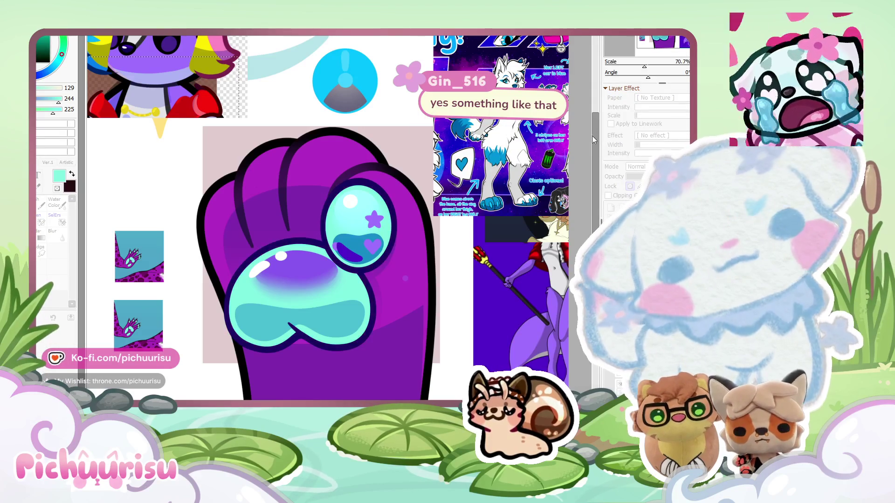
pyautogui.scroll(-2, 580, 136)
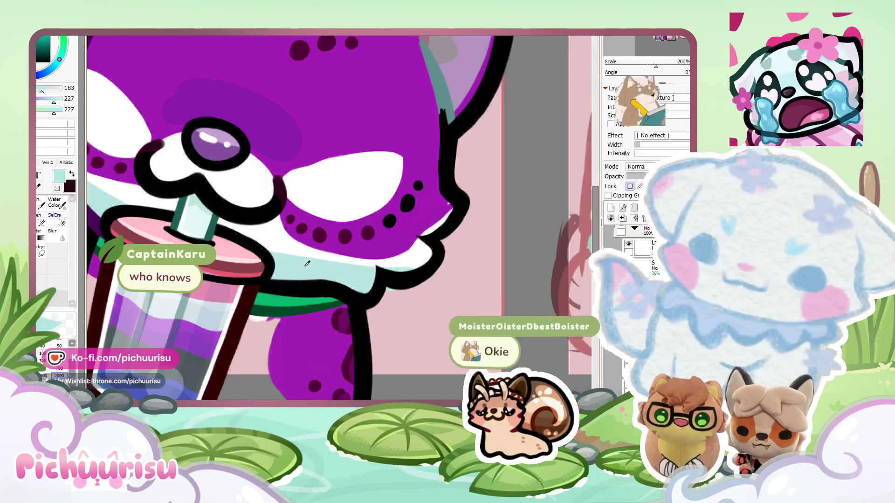
# Return to the paw emote and paint the small bean's star and heart pale cyan.
pyautogui.hotkey('ctrl', 'Tab')
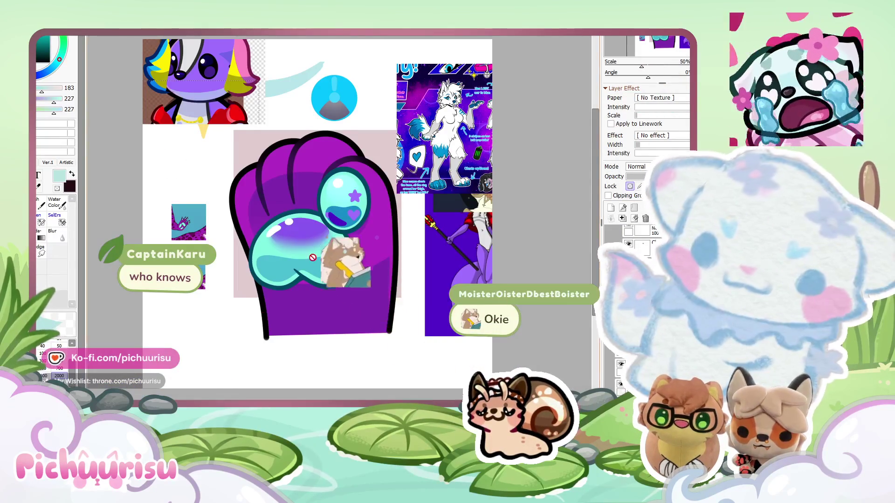
pyautogui.scroll(3, 468, 238)
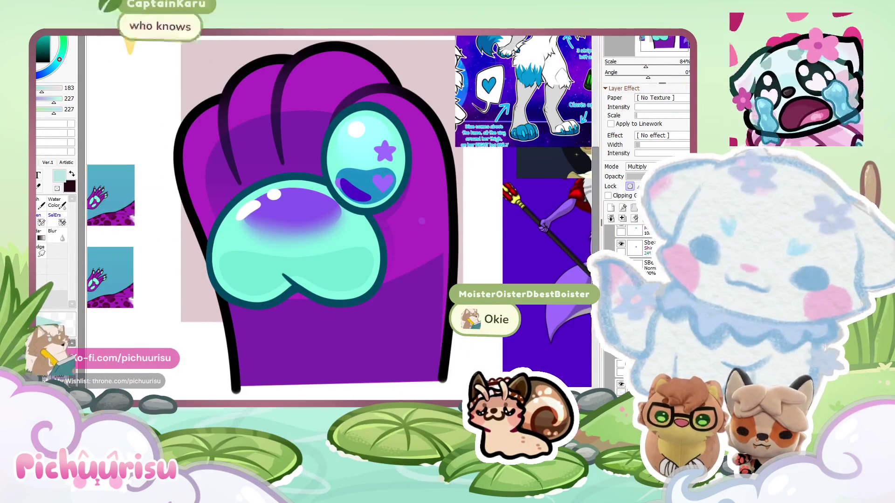
pyautogui.click(58, 50)
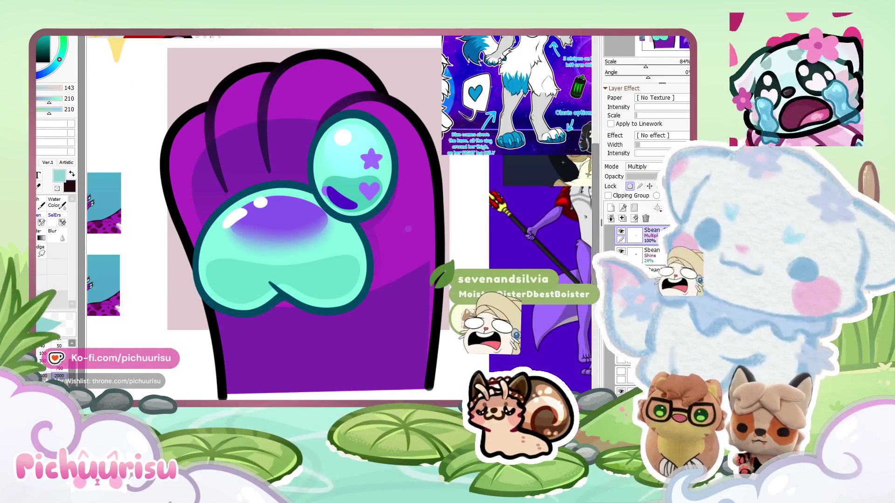
pyautogui.click(45, 53)
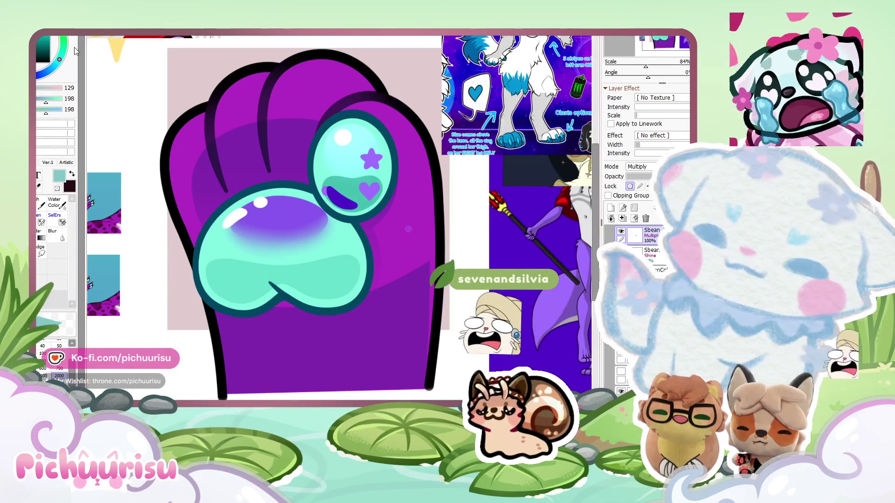
pyautogui.click(45, 52)
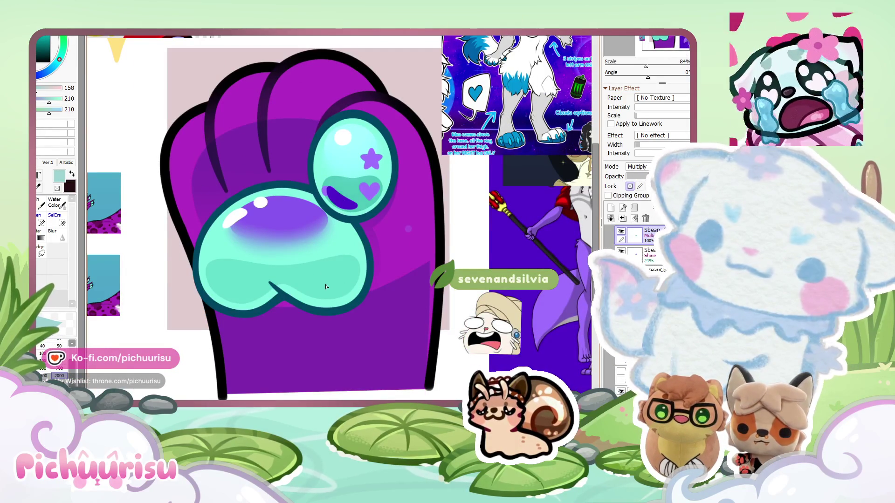
pyautogui.scroll(-3, 352, 260)
pyautogui.scroll(4, 339, 186)
pyautogui.keyDown('alt'); pyautogui.click(338, 187); pyautogui.keyUp('alt')
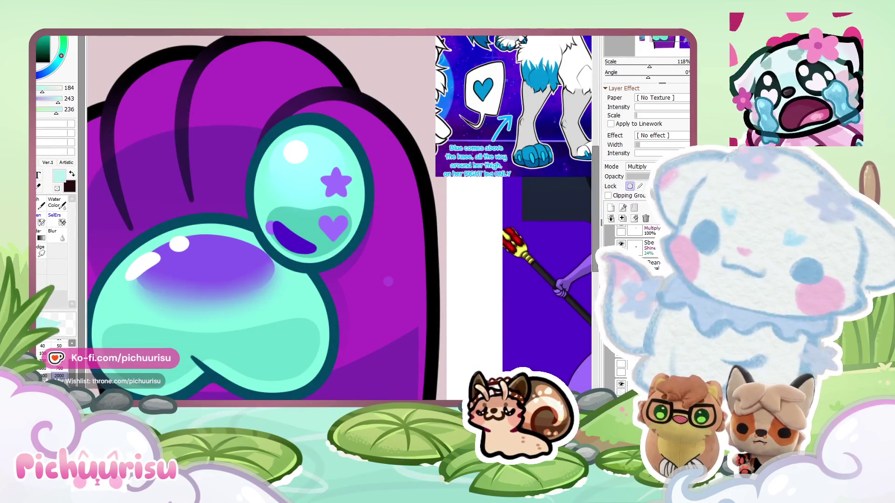
pyautogui.moveTo(336, 182)
pyautogui.mouseDown()
pyautogui.moveTo(333, 224)
pyautogui.moveTo(335, 184)
pyautogui.mouseUp()
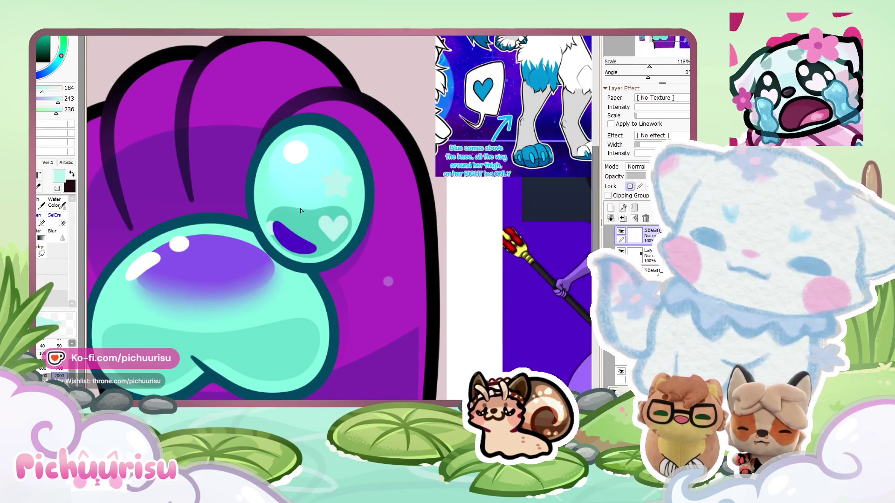
# Cover the purple crescent and the big bean's purple shading with paler cyan.
pyautogui.scroll(-3, 374, 198)
pyautogui.scroll(3, 328, 214)
pyautogui.keyDown('alt'); pyautogui.click(370, 182); pyautogui.keyUp('alt')
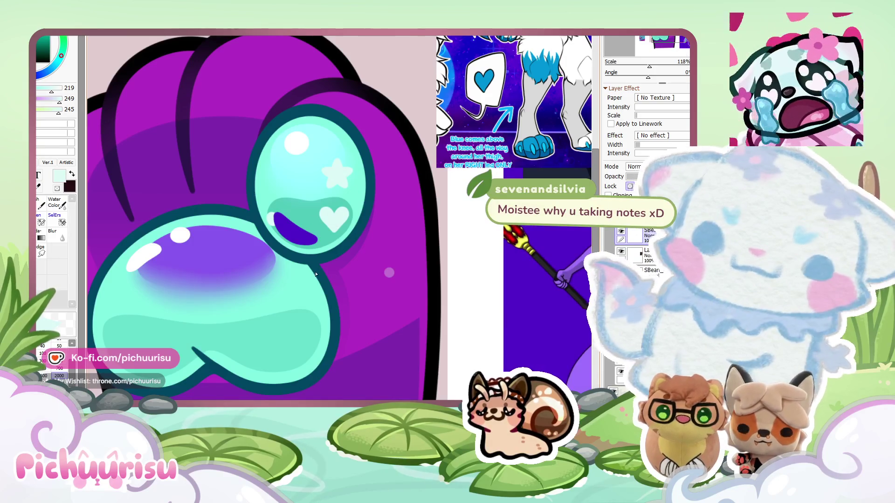
pyautogui.moveTo(317, 240)
pyautogui.mouseDown()
pyautogui.moveTo(277, 214)
pyautogui.moveTo(312, 243)
pyautogui.mouseUp()
pyautogui.scroll(-5, 206, 196)
pyautogui.scroll(-2, 206, 195)
pyautogui.scroll(3, 206, 195)
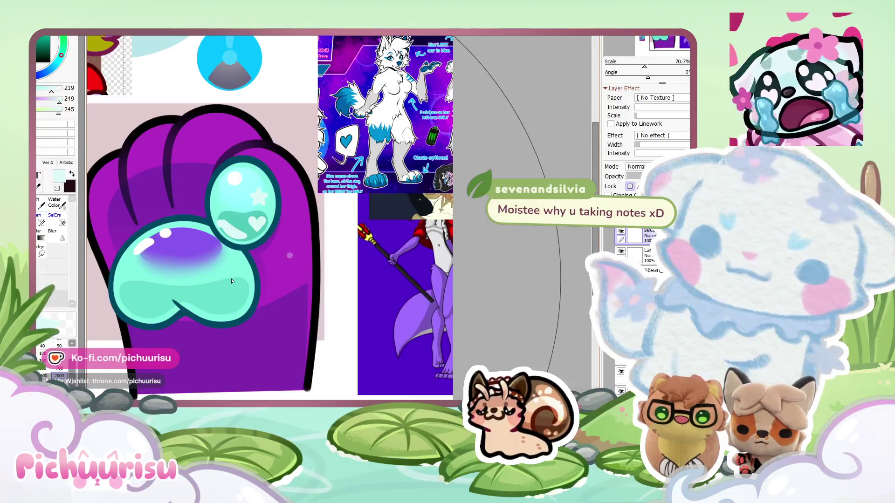
pyautogui.keyDown('alt'); pyautogui.click(219, 246); pyautogui.keyUp('alt')
pyautogui.moveTo(149, 252)
pyautogui.mouseDown()
pyautogui.moveTo(209, 243)
pyautogui.moveTo(168, 264)
pyautogui.mouseUp()
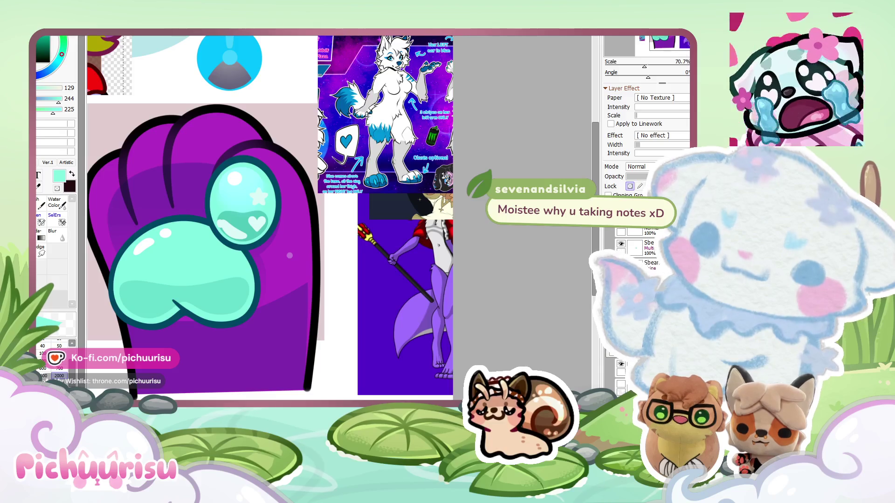
pyautogui.keyDown('alt'); pyautogui.click(256, 185); pyautogui.keyUp('alt')
pyautogui.keyDown('ctrl'); pyautogui.keyDown('alt'); pyautogui.click(255, 185); pyautogui.keyUp('alt'); pyautogui.keyUp('ctrl')
pyautogui.scroll(-3, 296, 191)
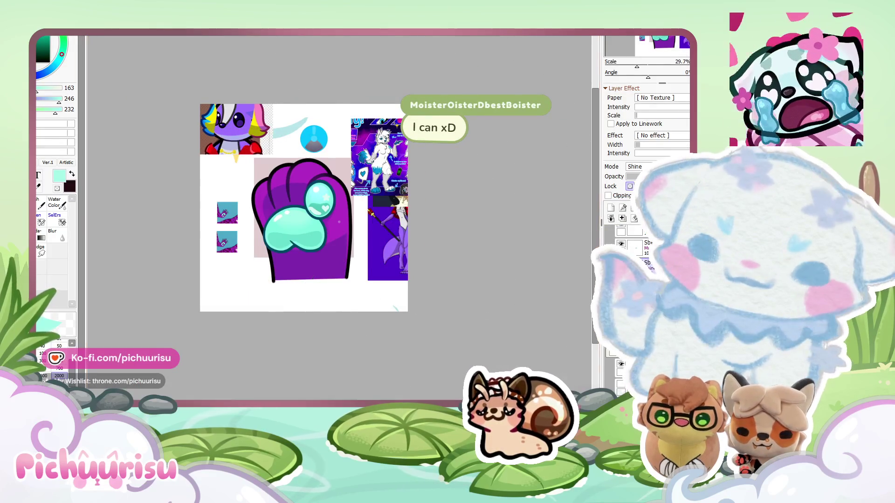
# Switch back to the purple paw sheet and undo the round icon's cyan fill, leaving it grey.
pyautogui.hotkey('ctrl', 'Tab')
pyautogui.hotkey('ctrl', 'Tab')
pyautogui.hotkey('ctrl', 'Tab')
pyautogui.hotkey('ctrl', 'Tab')
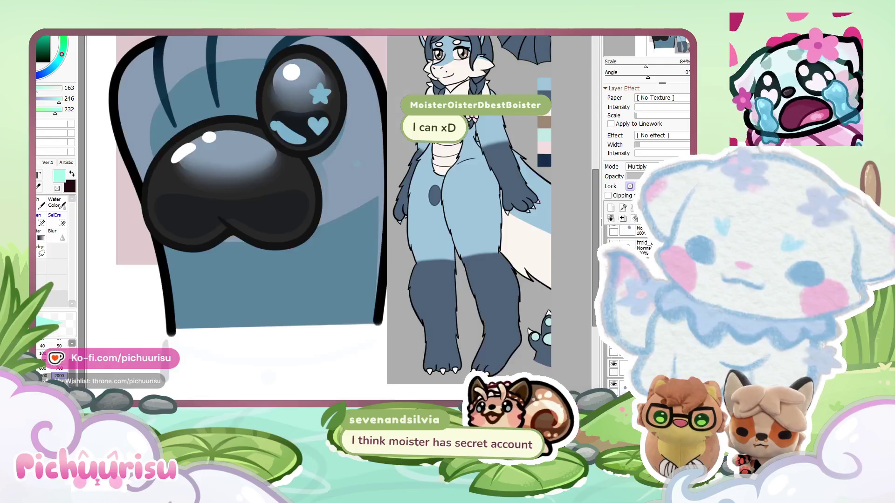
pyautogui.hotkey('ctrl', 'Tab')
pyautogui.hotkey('ctrl', 'Tab')
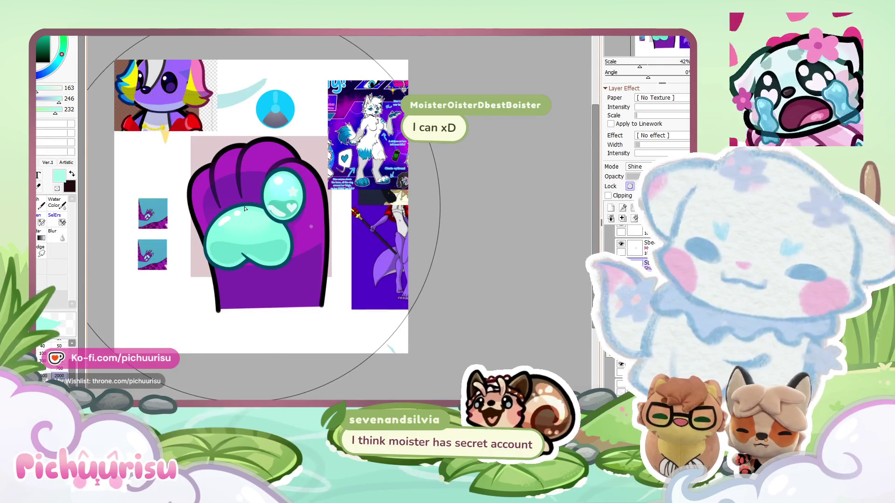
pyautogui.scroll(8, 150, 186)
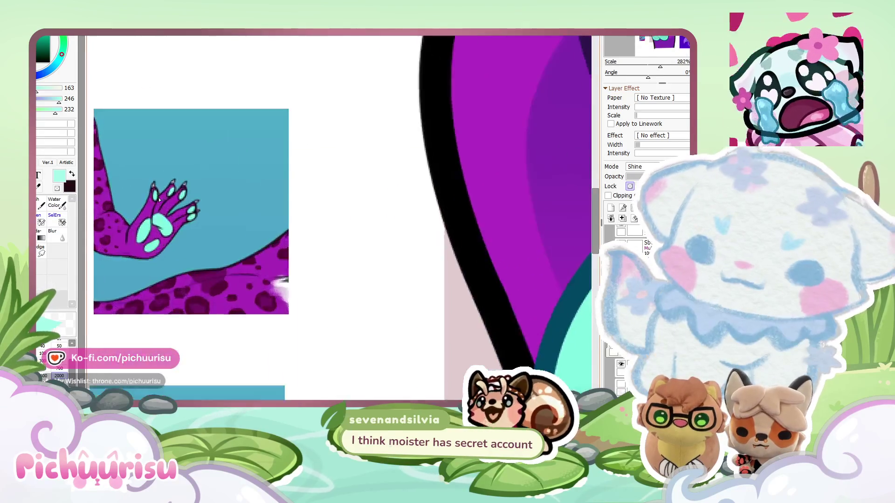
pyautogui.scroll(-9, 165, 257)
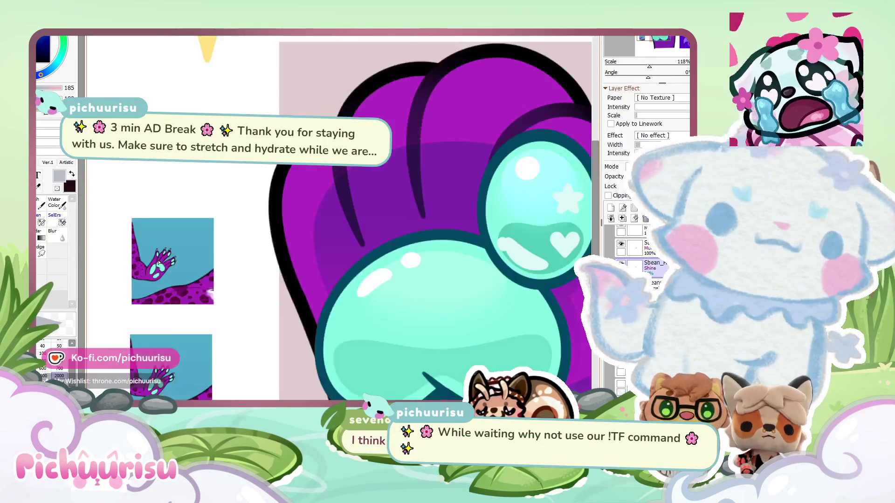
pyautogui.scroll(7, 256, 177)
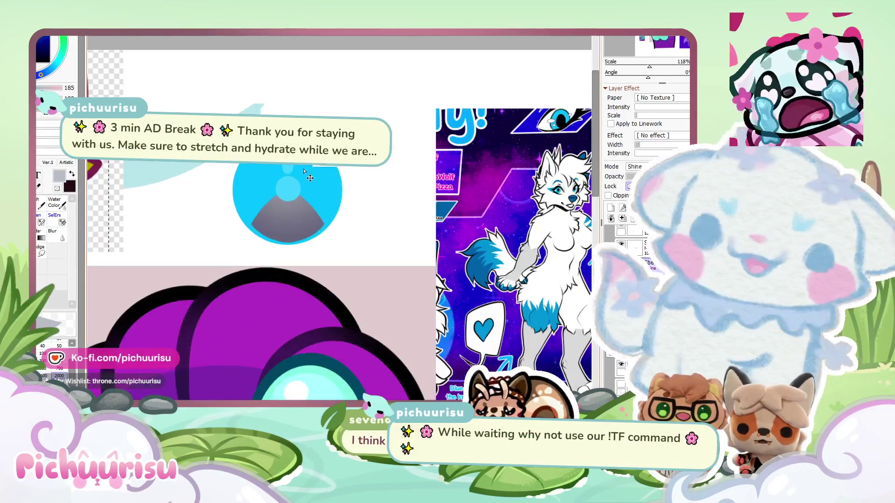
pyautogui.hotkey('ctrl', 'z')
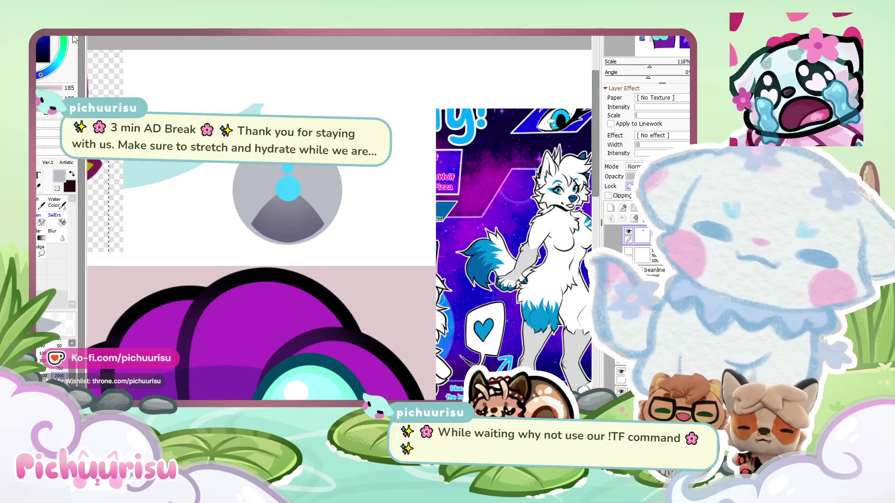
pyautogui.scroll(-6, 243, 94)
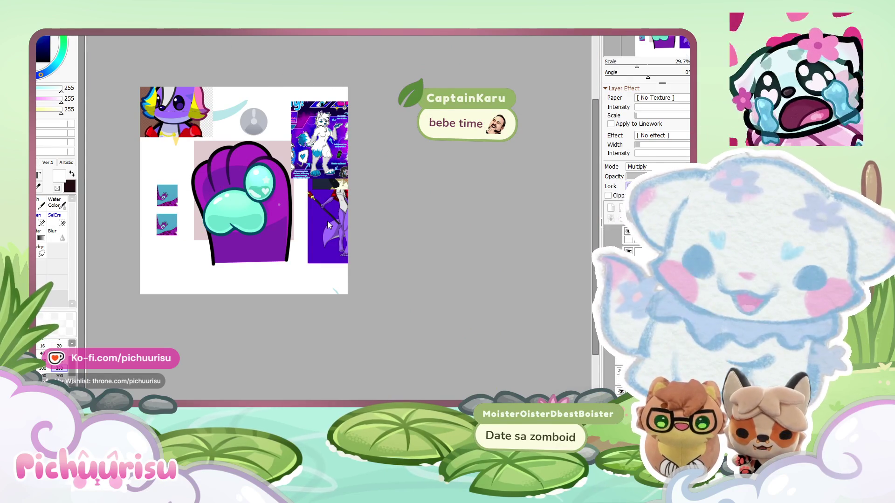
pyautogui.hotkey('ctrl', 'Tab')
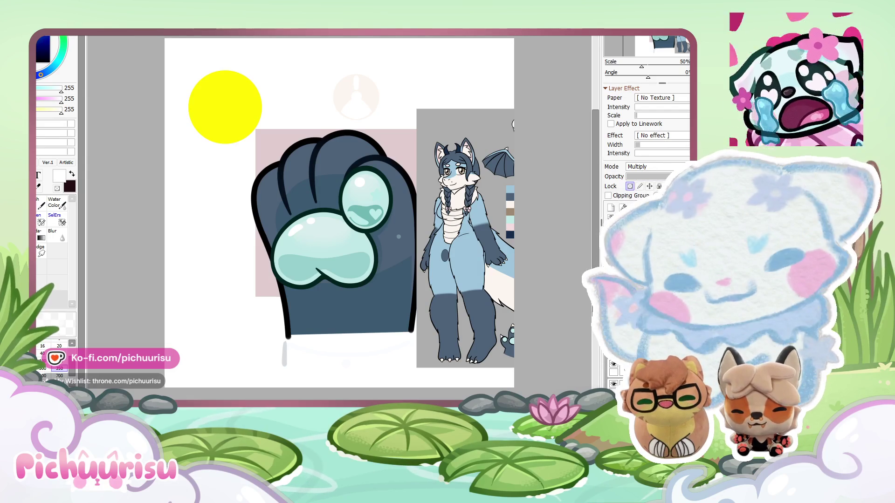
# Zoom out on the slate-blue paw emote and paste the wolf reference sheet.
pyautogui.press('-')
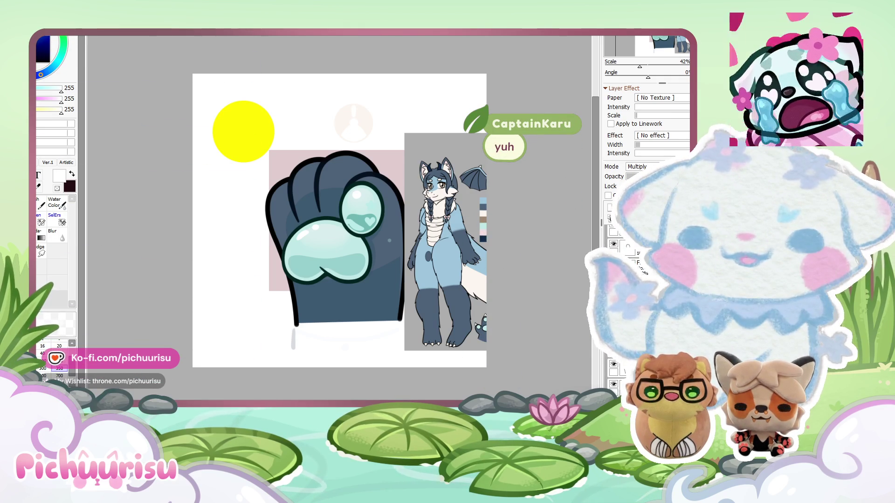
pyautogui.hotkey('ctrl', 'v')
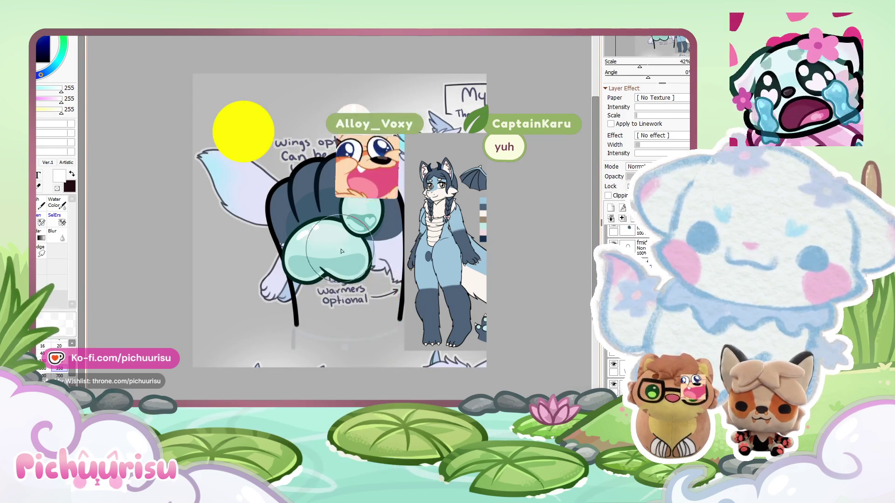
# Scale the pasted wolf reference sheet down so it sits behind the paw.
pyautogui.hotkey('ctrl', 't')
pyautogui.scroll(-2, 273, 254)
pyautogui.scroll(-2, 273, 255)
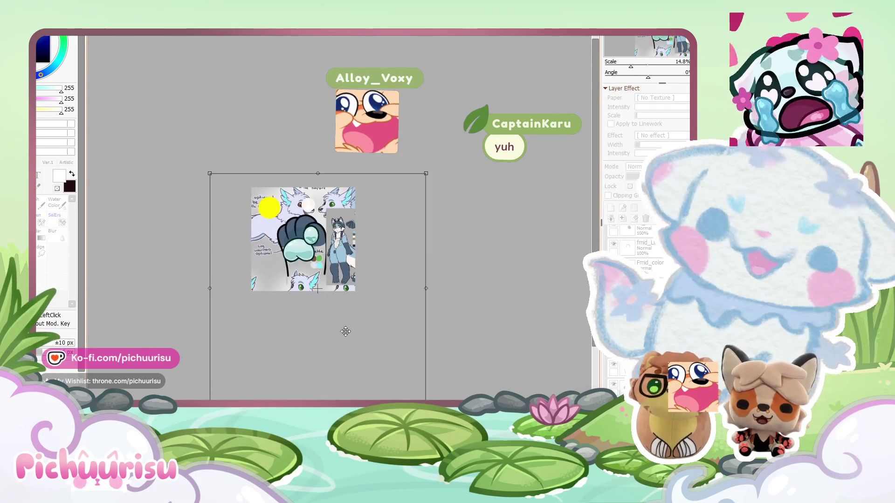
pyautogui.moveTo(425, 391); pyautogui.dragTo(310, 258)
pyautogui.scroll(7, 281, 237)
pyautogui.press('Return')
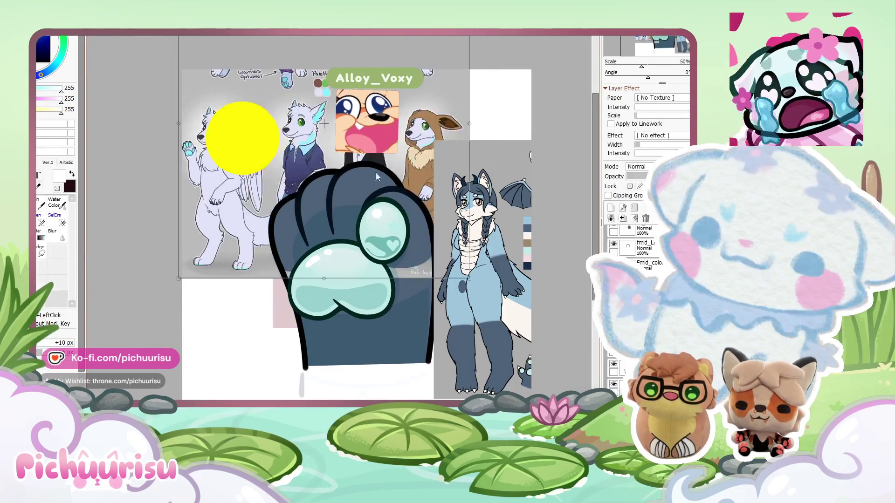
# Eyedrop the light cyan 134, 237, 252 from the wolves' markings.
pyautogui.scroll(1, 361, 142)
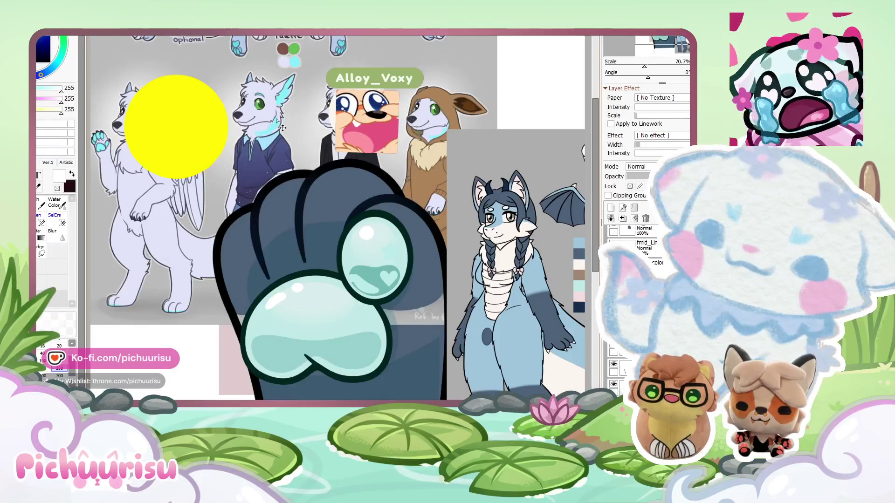
pyautogui.scroll(3, 278, 166)
pyautogui.scroll(-4, 278, 166)
pyautogui.scroll(3, 277, 166)
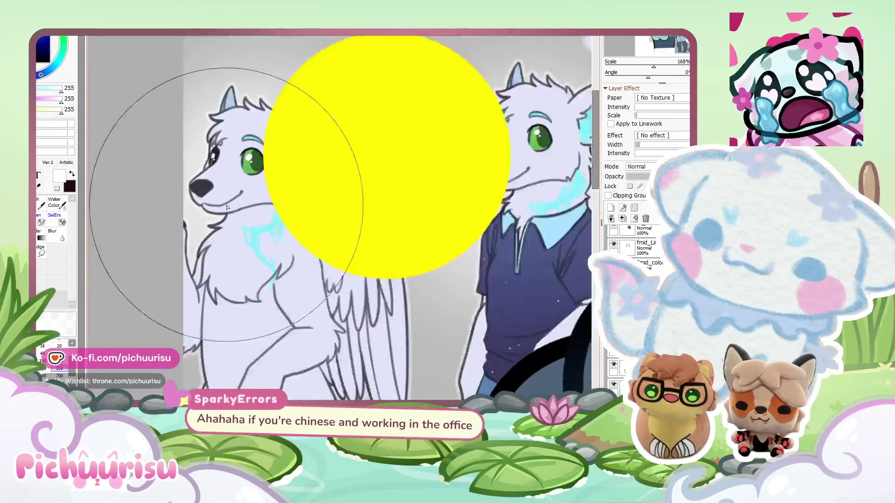
pyautogui.scroll(-5, 261, 186)
pyautogui.keyDown('alt'); pyautogui.click(241, 196); pyautogui.keyUp('alt')
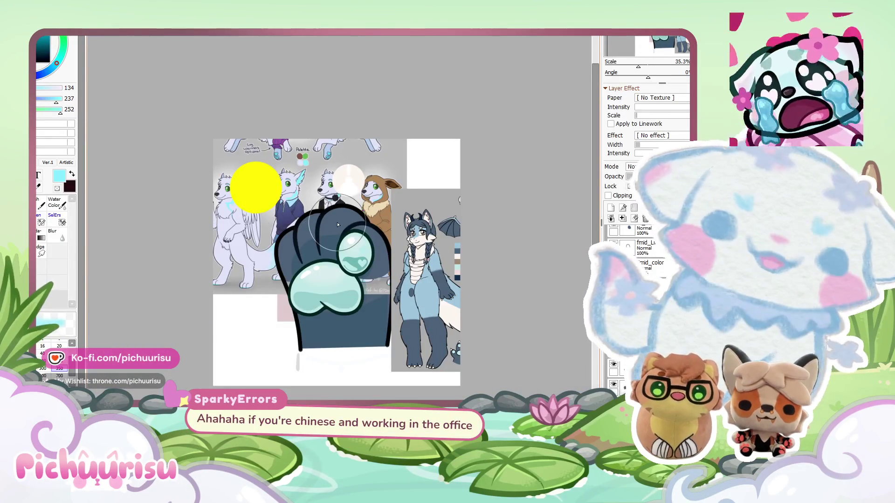
# Shift the wolf reference image upward on the canvas.
pyautogui.scroll(2, 241, 195)
pyautogui.moveTo(286, 198); pyautogui.dragTo(286, 136)
pyautogui.scroll(3, 286, 135)
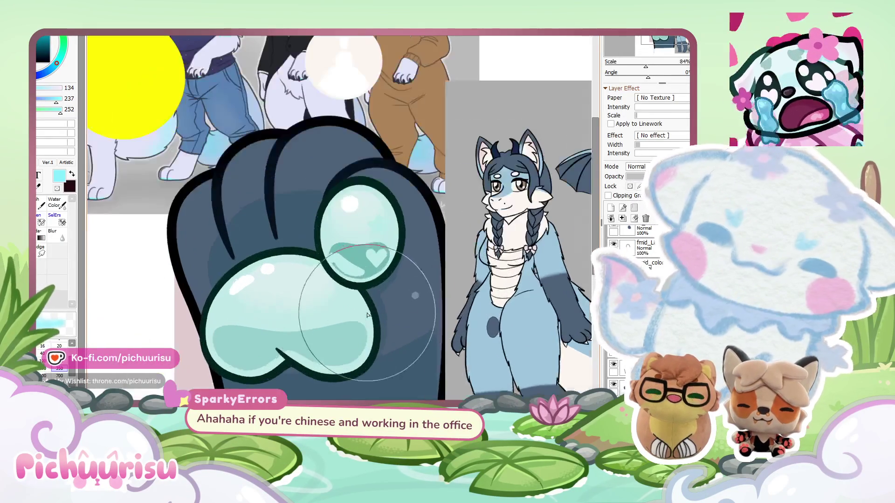
# Enlarge the brush and fill the large paw pad with bright cyan.
pyautogui.press(']')
pyautogui.press(']')
pyautogui.press(']')
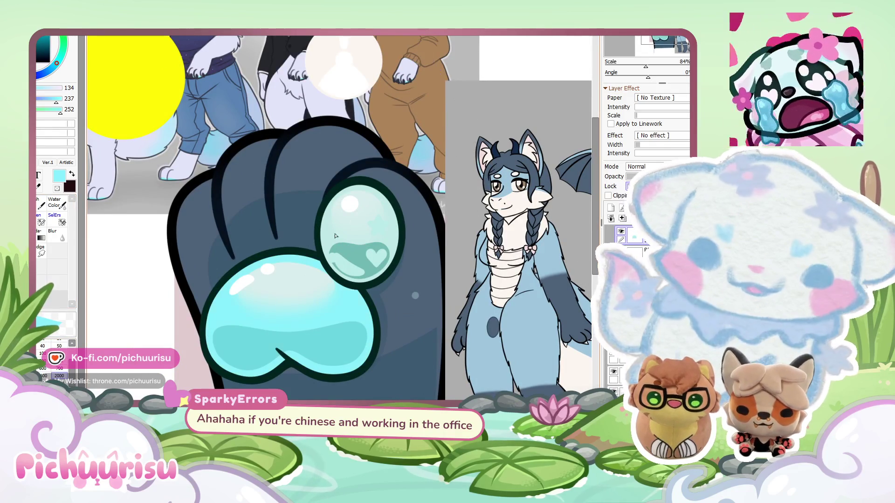
pyautogui.click(387, 238)
pyautogui.scroll(-2, 326, 243)
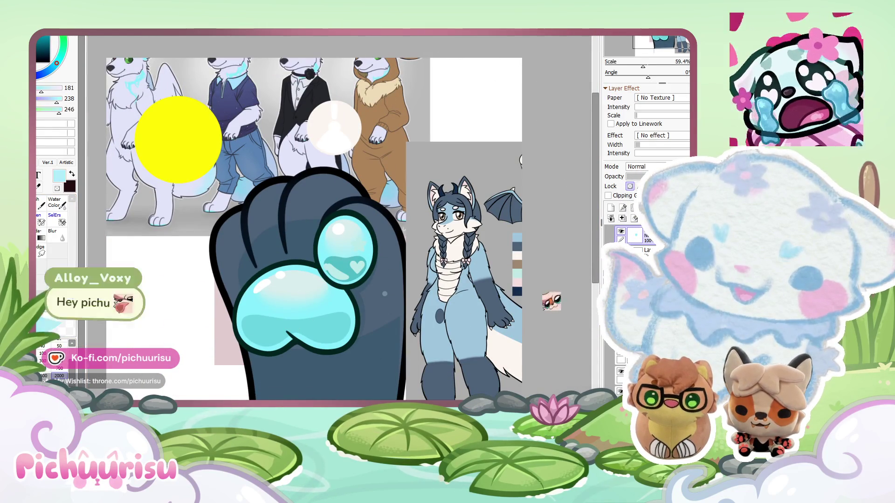
pyautogui.keyDown('alt'); pyautogui.click(356, 240); pyautogui.keyUp('alt')
pyautogui.scroll(2, 356, 239)
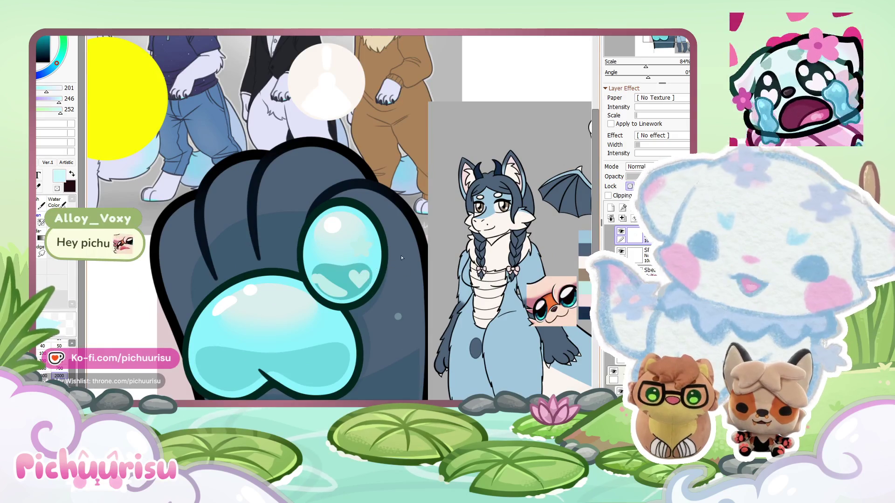
pyautogui.scroll(-4, 327, 241)
pyautogui.scroll(1, 328, 241)
pyautogui.keyDown('alt'); pyautogui.click(335, 279); pyautogui.keyUp('alt')
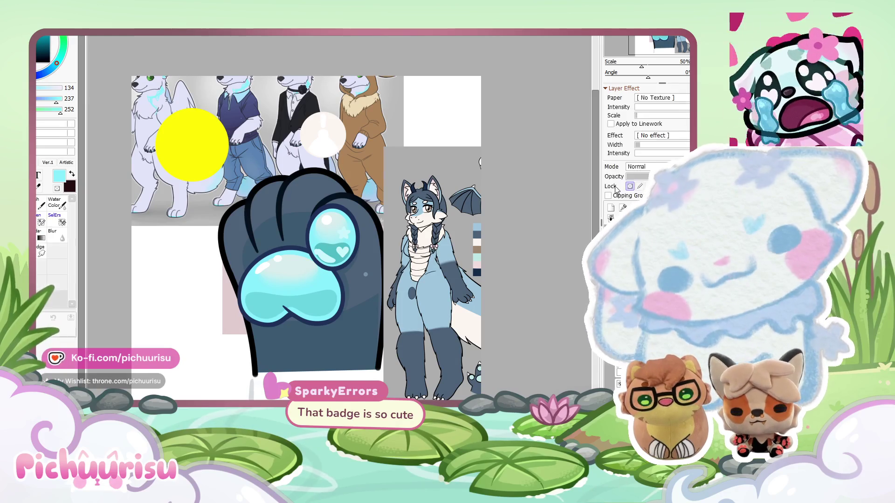
pyautogui.scroll(2, 266, 144)
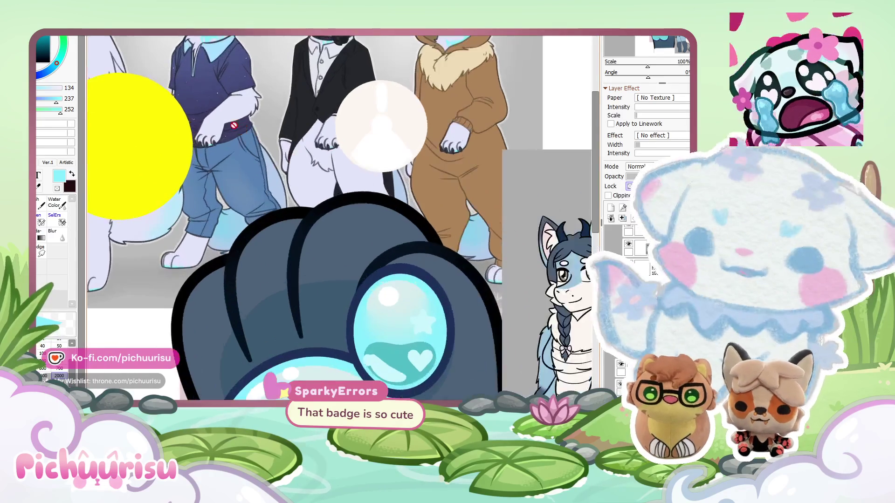
# Move the wolf reference sheet right and down beside the paw.
pyautogui.scroll(-3, 227, 111)
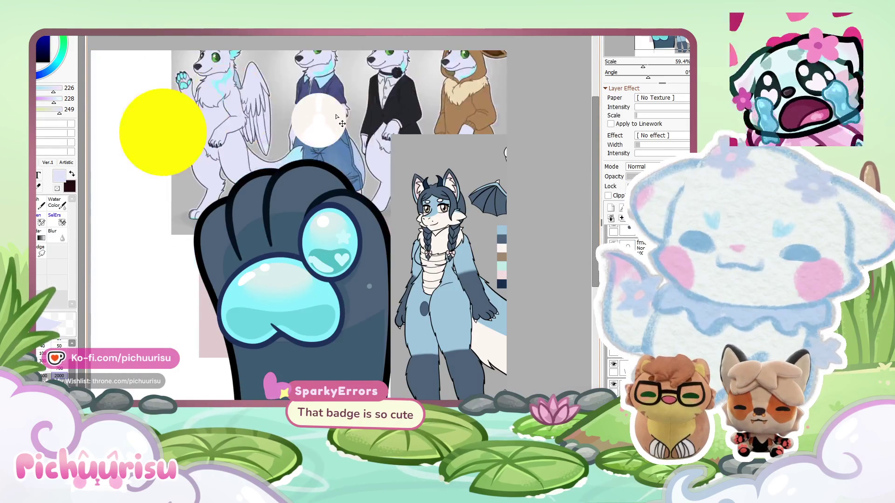
pyautogui.moveTo(338, 119); pyautogui.dragTo(326, 118)
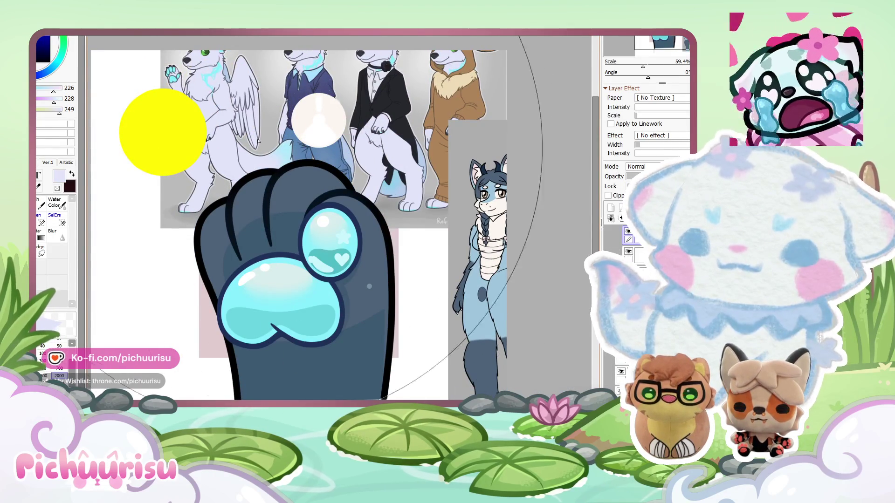
pyautogui.scroll(-1, 379, 273)
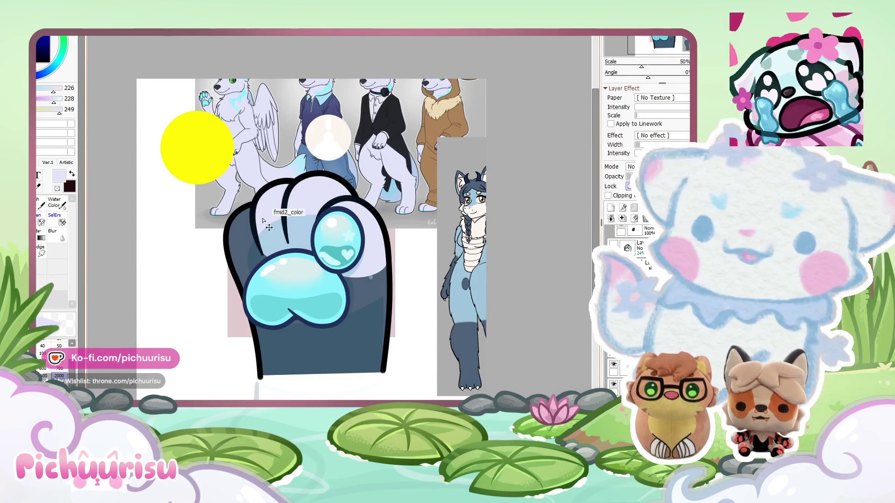
pyautogui.keyDown('ctrl'); pyautogui.click(273, 126); pyautogui.keyUp('ctrl')
pyautogui.moveTo(273, 126); pyautogui.dragTo(294, 147)
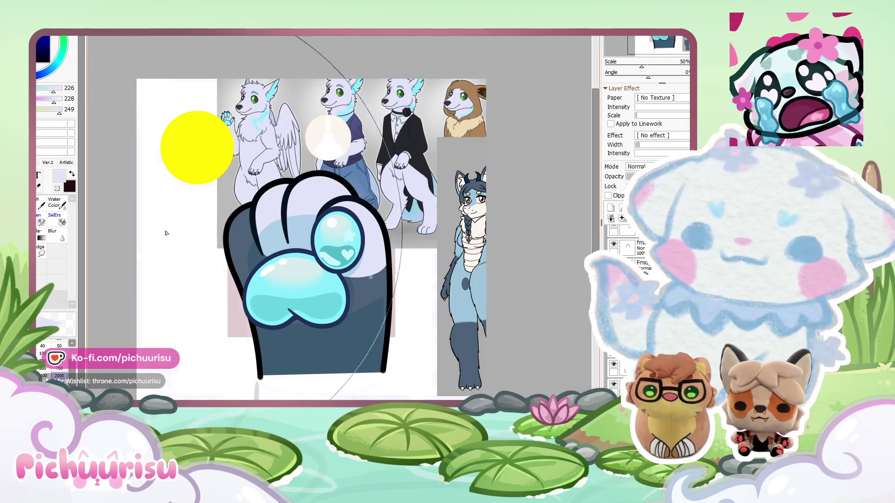
pyautogui.keyDown('ctrl'); pyautogui.click(272, 256); pyautogui.keyUp('ctrl')
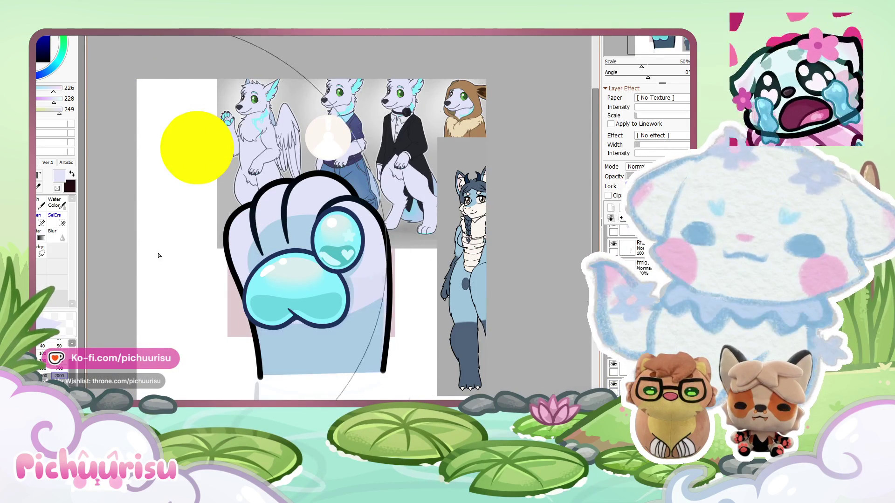
# Sample the wolf's dark grey and fill the icon's base wedge light grey.
pyautogui.scroll(1, 245, 129)
pyautogui.scroll(5, 245, 129)
pyautogui.keyDown('alt'); pyautogui.click(220, 120); pyautogui.keyUp('alt')
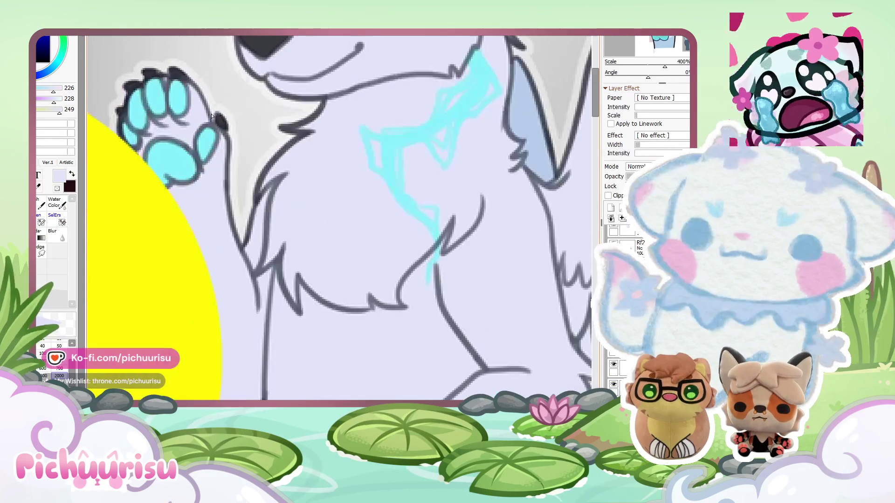
pyautogui.scroll(-6, 219, 120)
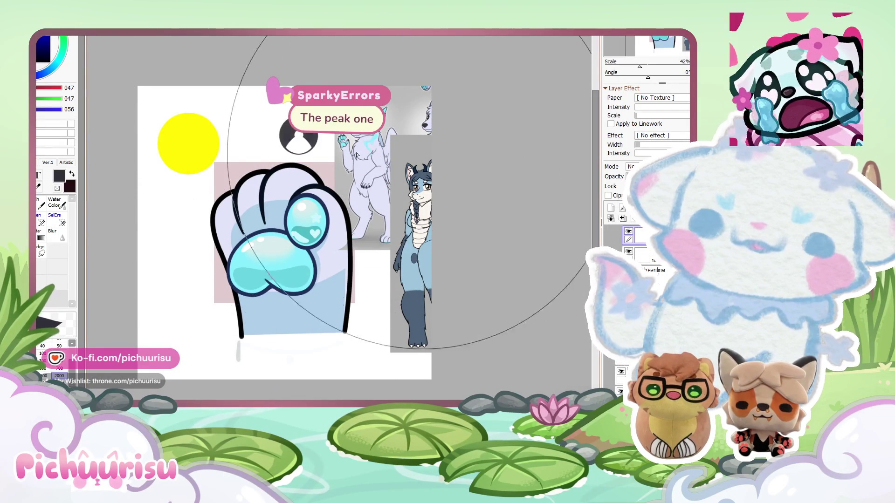
pyautogui.scroll(6, 363, 172)
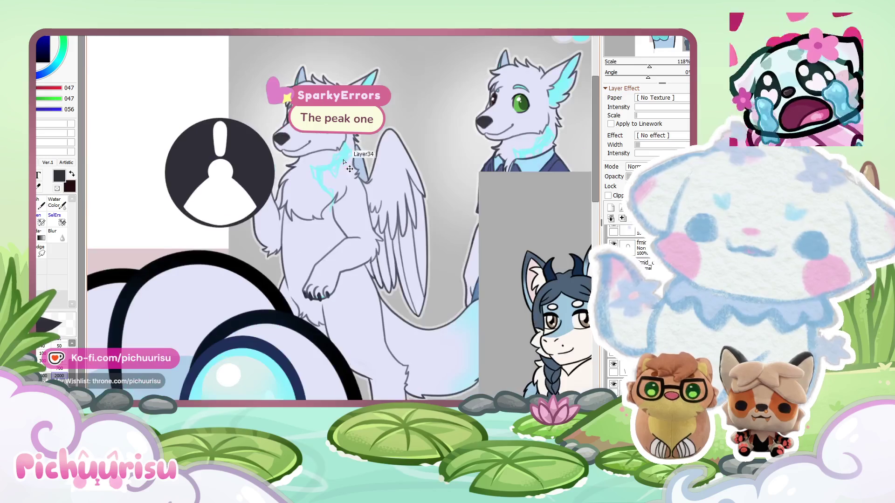
pyautogui.scroll(4, 363, 173)
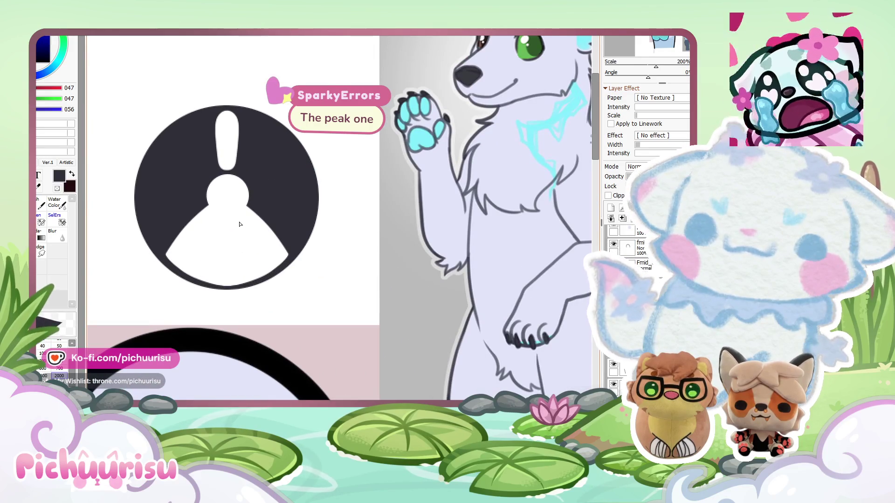
pyautogui.click(228, 242)
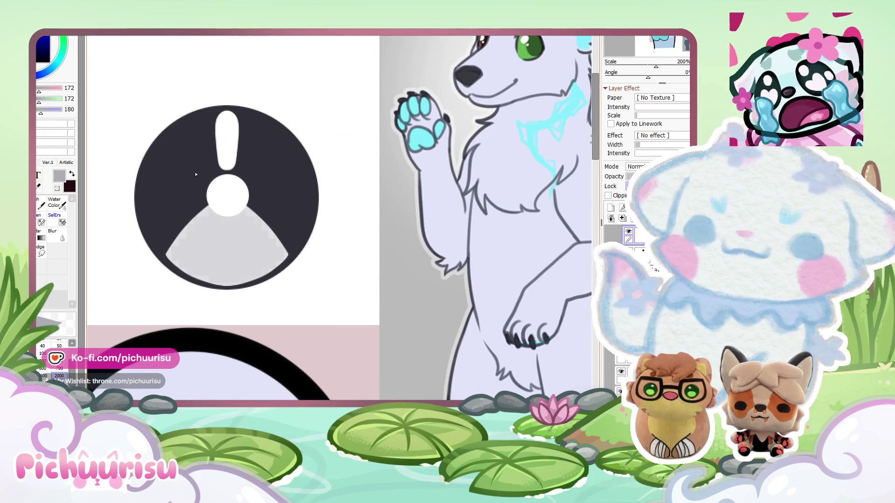
# Fill the icon's centre dot with light cyan sampled from the wolf's paw beans.
pyautogui.press('[')
pyautogui.press('[')
pyautogui.press('[')
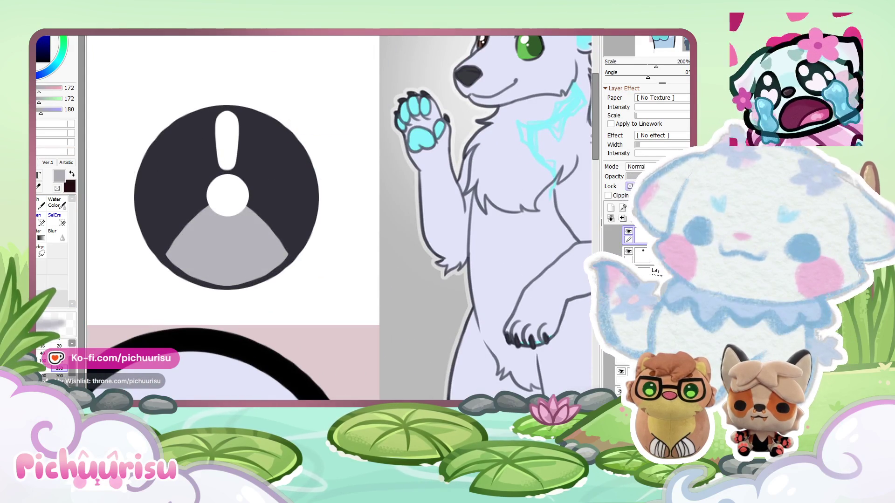
pyautogui.keyDown('alt'); pyautogui.click(339, 213); pyautogui.keyUp('alt')
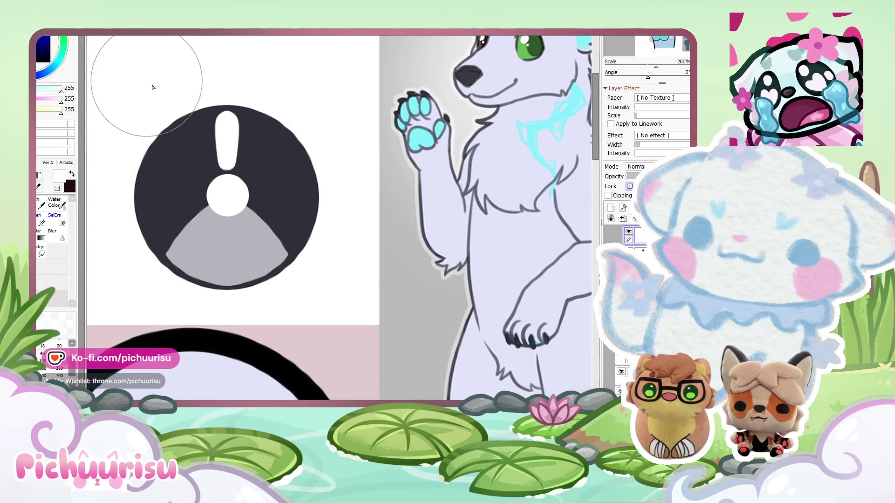
pyautogui.press(']')
pyautogui.press(']')
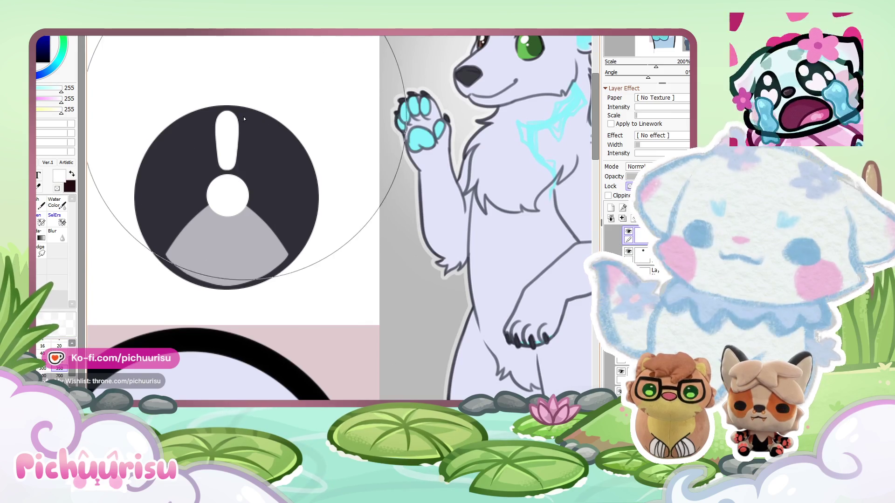
pyautogui.scroll(-3, 229, 106)
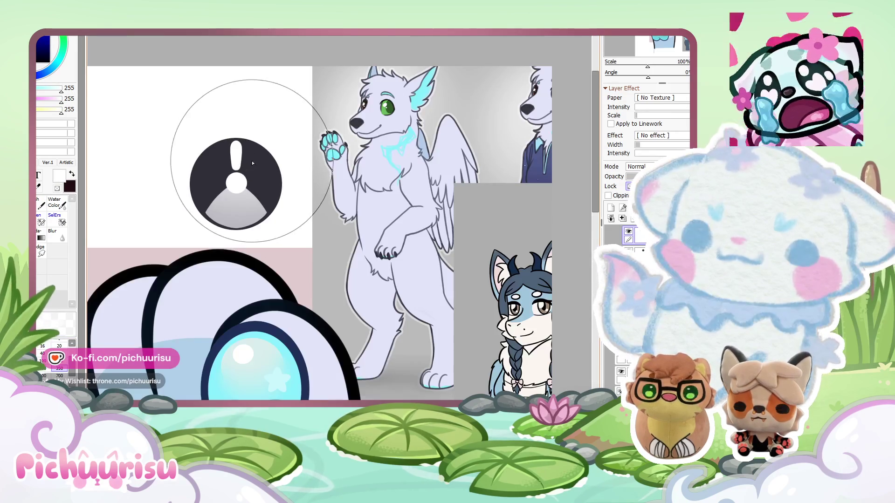
pyautogui.keyDown('alt'); pyautogui.click(259, 157); pyautogui.keyUp('alt')
pyautogui.scroll(1, 259, 158)
pyautogui.scroll(-2, 259, 158)
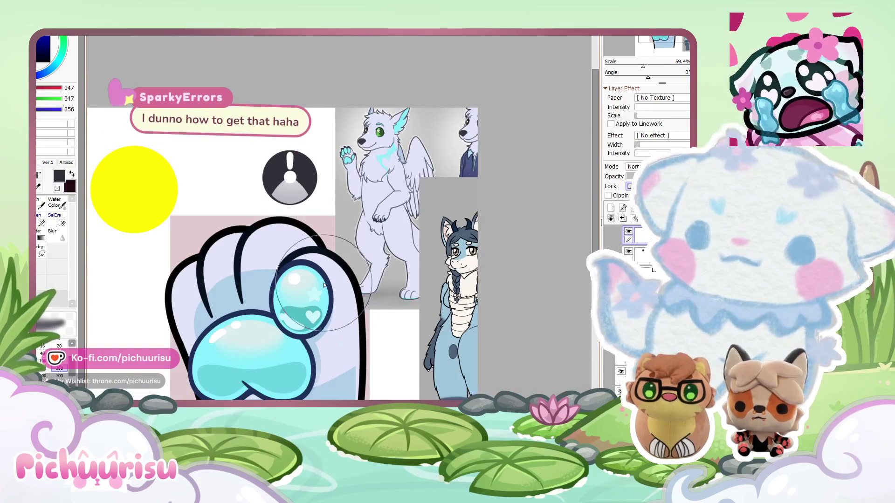
pyautogui.keyDown('alt'); pyautogui.click(303, 350); pyautogui.keyUp('alt')
pyautogui.scroll(3, 308, 163)
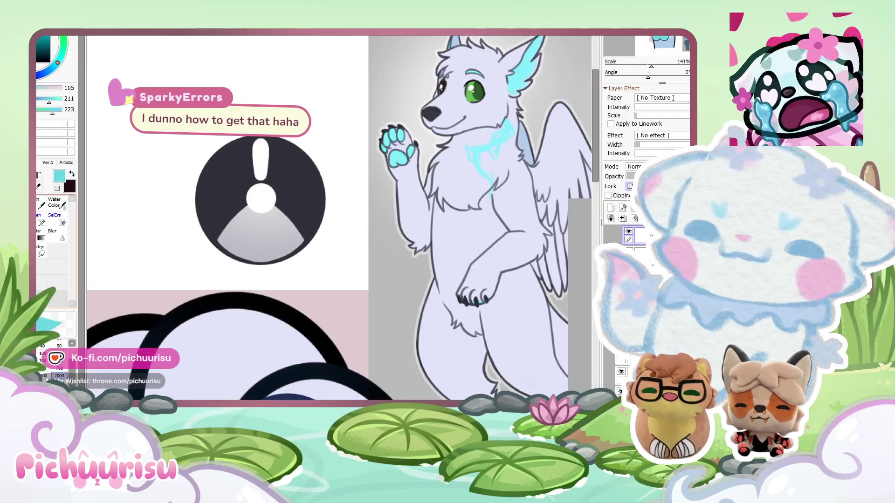
pyautogui.click(261, 198)
# Repaint the icon's exclamation mark in dark teal, sampling a muted teal.
pyautogui.scroll(-2, 42, 342)
pyautogui.scroll(1, 326, 149)
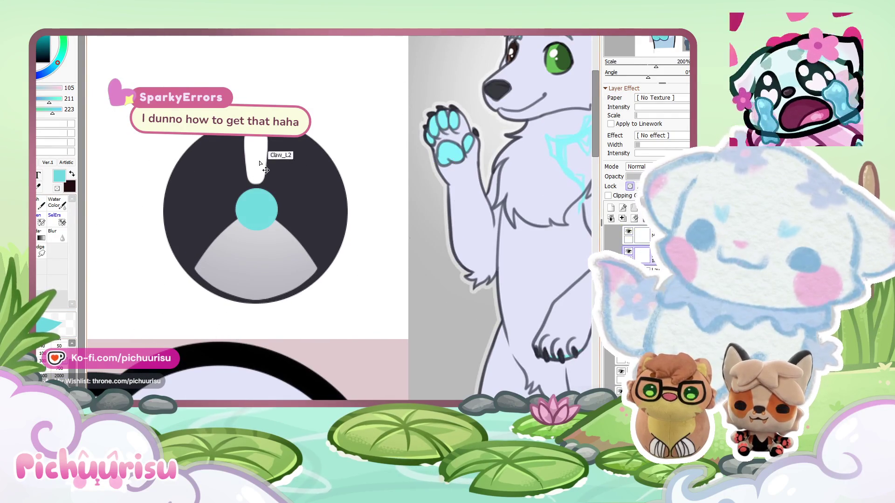
pyautogui.click(335, 145)
pyautogui.click(294, 152)
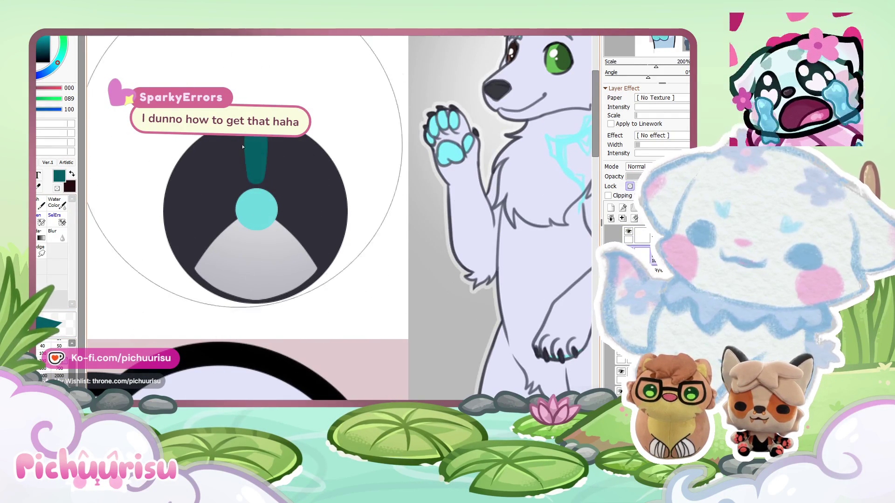
pyautogui.scroll(-1, 294, 152)
pyautogui.keyDown('alt'); pyautogui.click(294, 153); pyautogui.keyUp('alt')
pyautogui.keyDown('alt'); pyautogui.click(277, 180); pyautogui.keyUp('alt')
pyautogui.scroll(1, 276, 180)
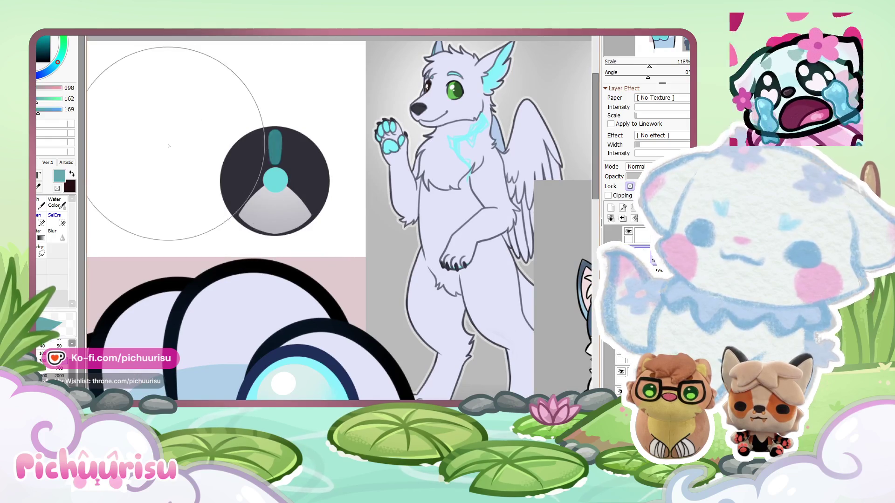
# Brush light-blue shading around the toe bean with a 700-size brush.
pyautogui.scroll(-7, 234, 130)
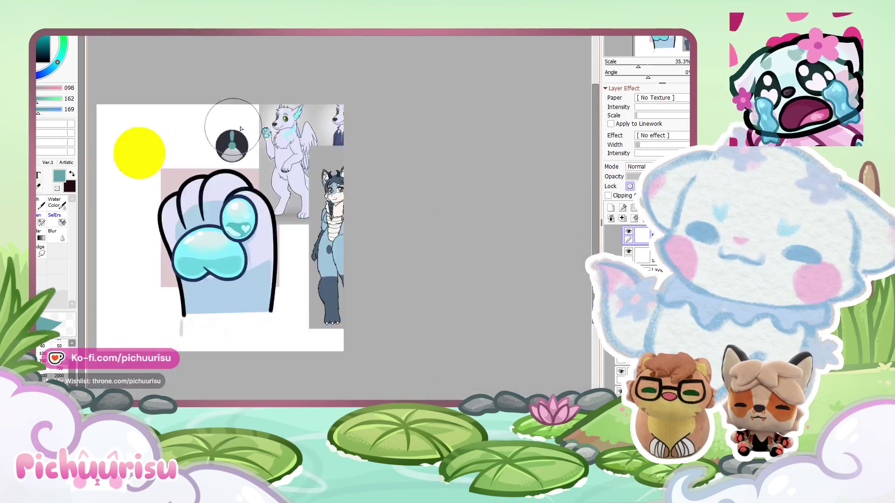
pyautogui.scroll(-4, 235, 129)
pyautogui.scroll(6, 247, 129)
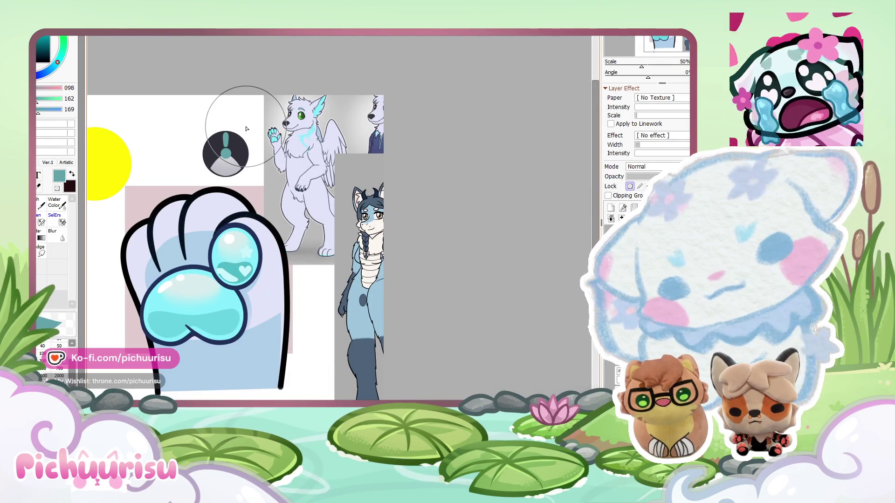
pyautogui.scroll(3, 247, 129)
pyautogui.keyDown('alt'); pyautogui.click(187, 253); pyautogui.keyUp('alt')
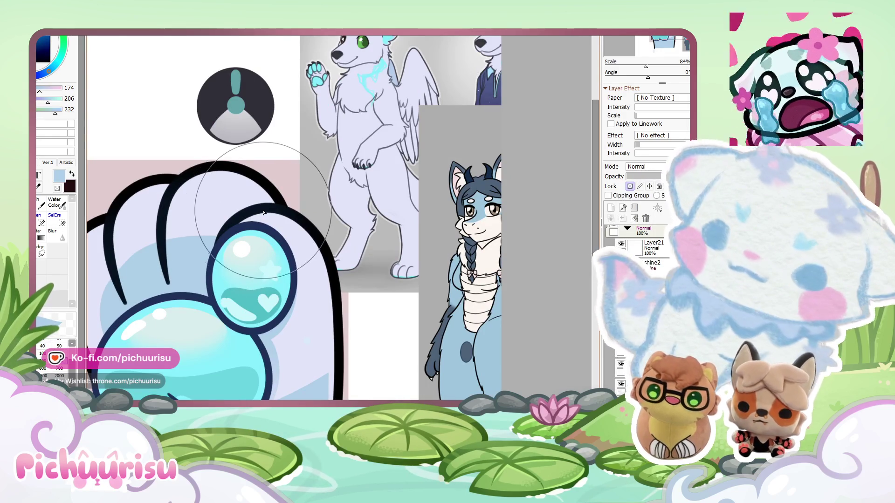
pyautogui.click(59, 376)
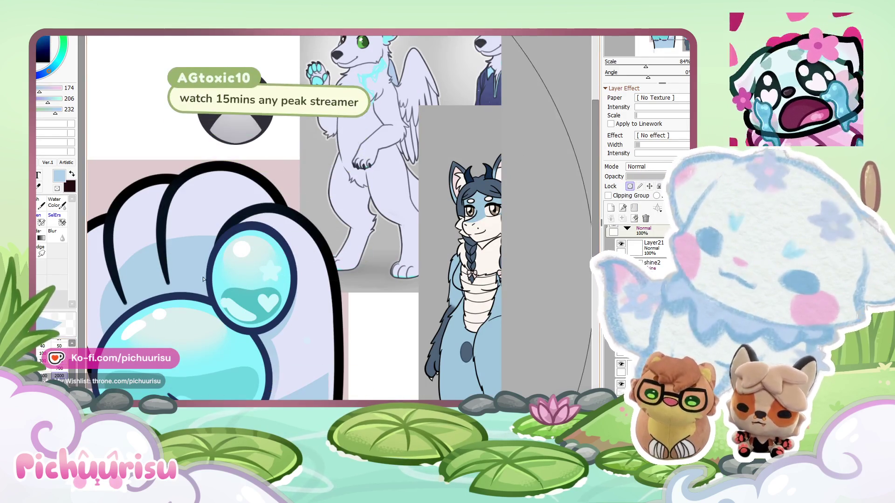
pyautogui.click(59, 368)
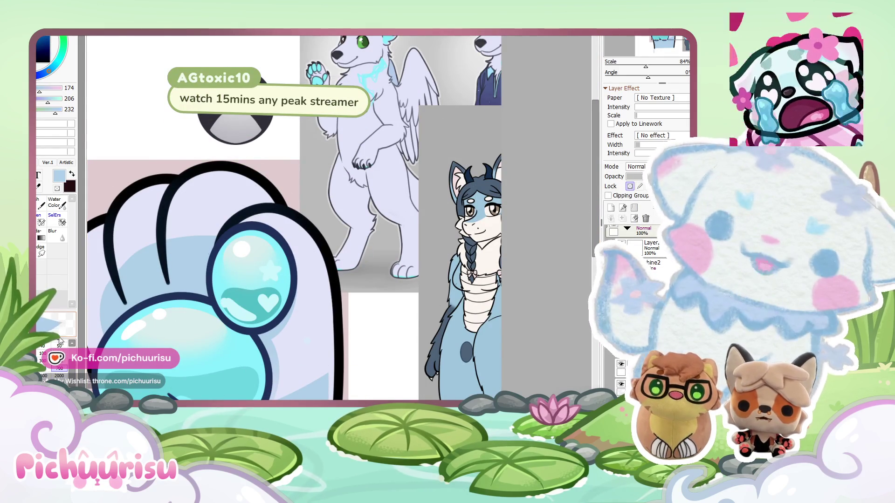
pyautogui.moveTo(261, 223)
pyautogui.mouseDown()
pyautogui.moveTo(233, 219)
pyautogui.moveTo(150, 249)
pyautogui.mouseUp()
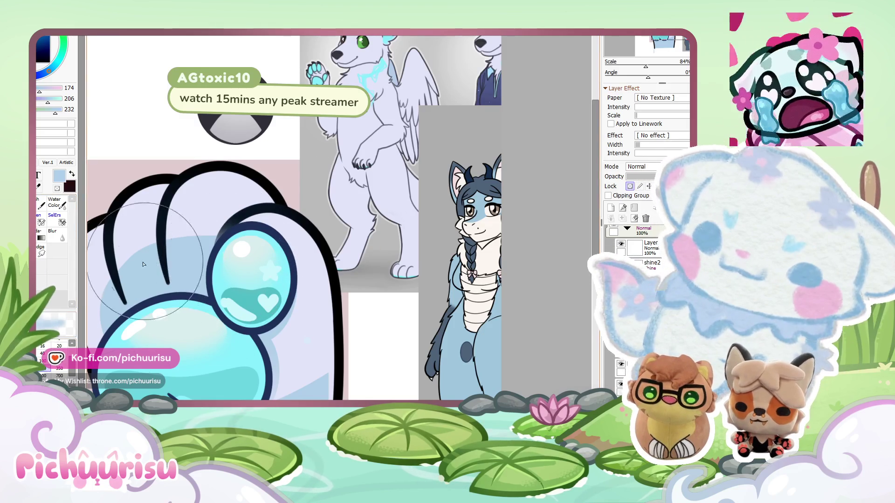
# Brush dark navy shading onto the paw with a larger brush size.
pyautogui.click(40, 354)
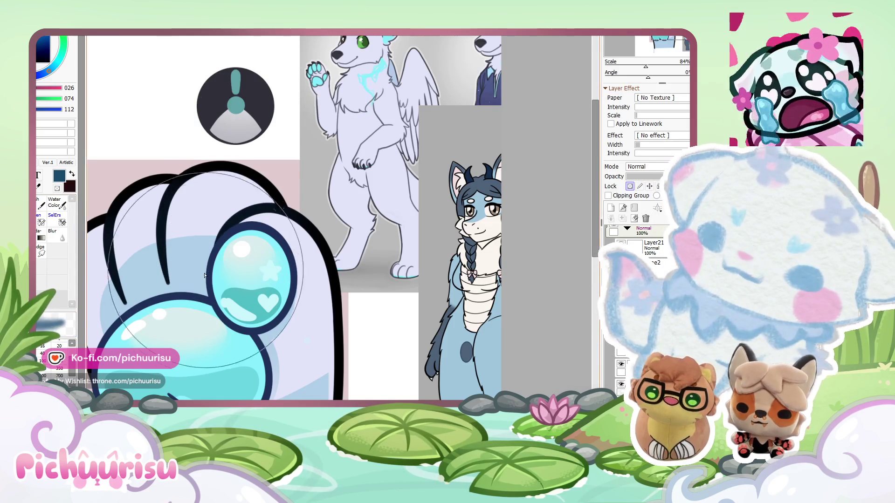
pyautogui.moveTo(139, 242); pyautogui.dragTo(173, 267)
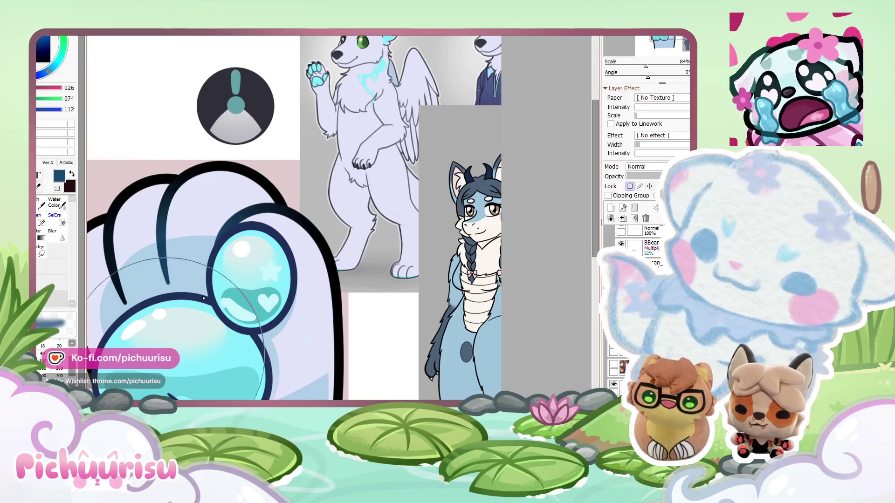
pyautogui.scroll(-1, 270, 197)
pyautogui.scroll(1, 183, 219)
pyautogui.scroll(-1, 170, 196)
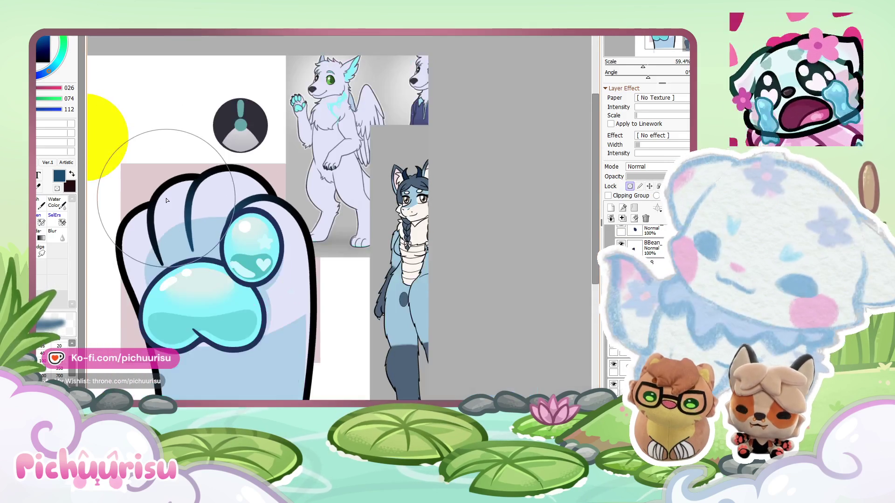
pyautogui.scroll(-4, 171, 249)
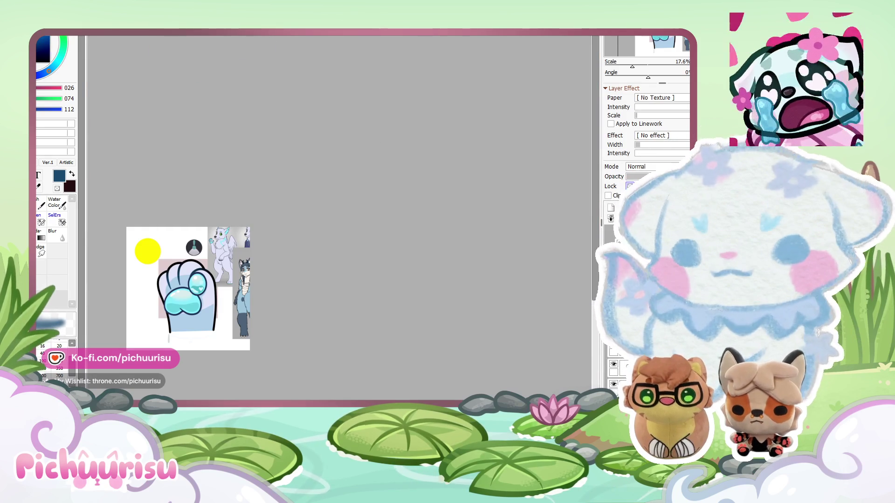
# Zoom out and switch to the other open emote document with Ctrl+Tab.
pyautogui.scroll(3, 273, 248)
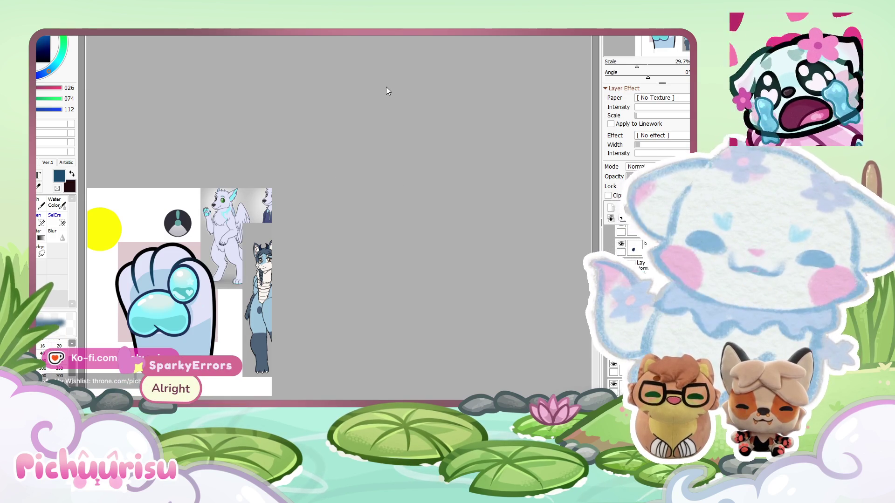
pyautogui.hotkey('ctrl', 'Tab')
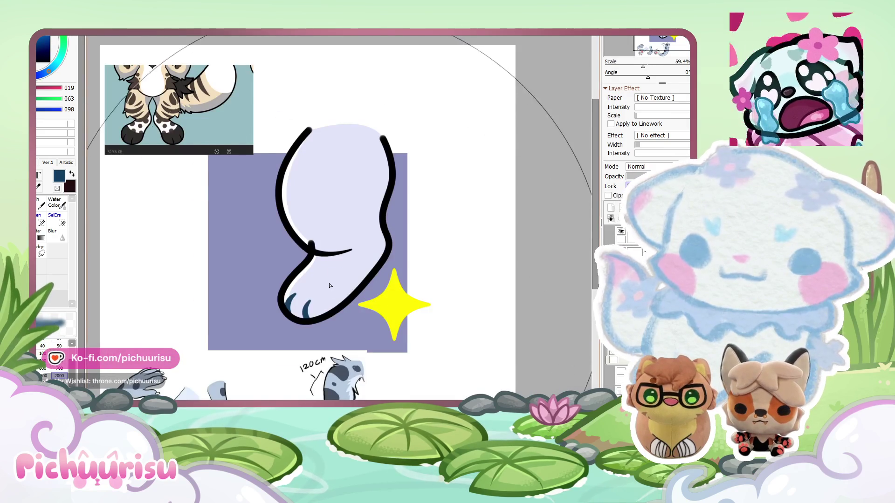
# Zoom out on the side-view lavender paw with navy claws.
pyautogui.scroll(-2, 329, 286)
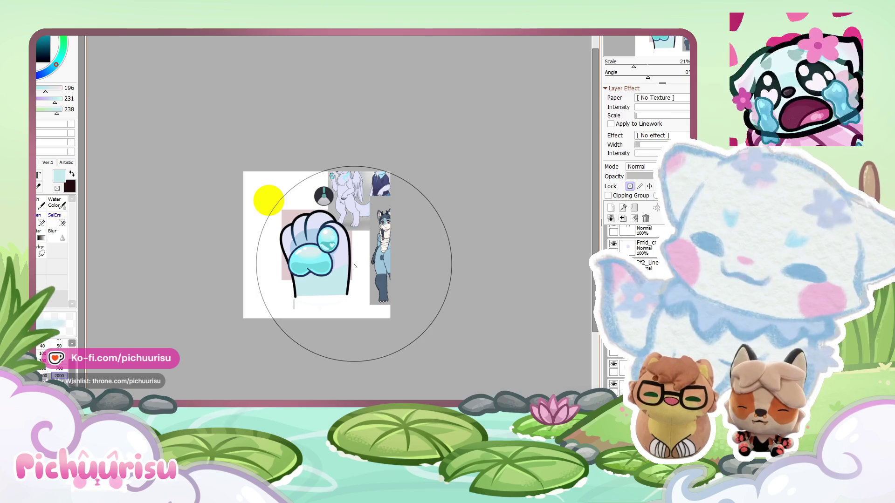
# Zoom in on the finished paw's cyan toe beans.
pyautogui.scroll(3, 355, 267)
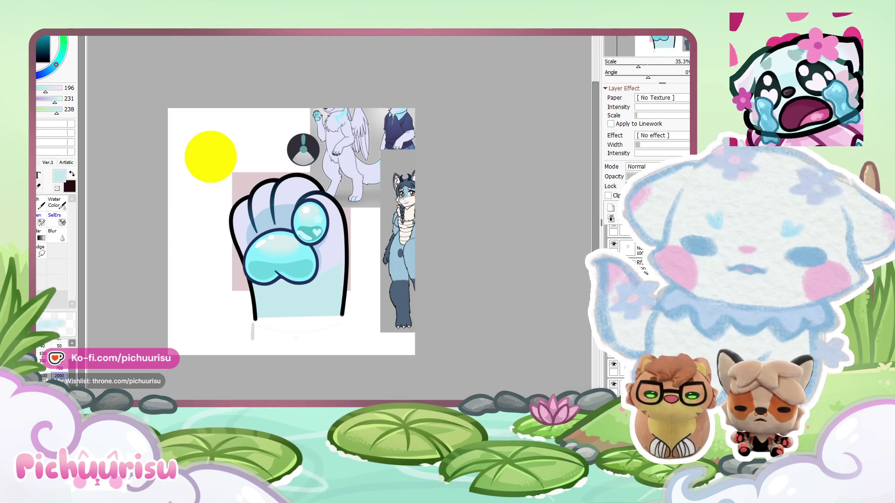
pyautogui.scroll(3, 326, 233)
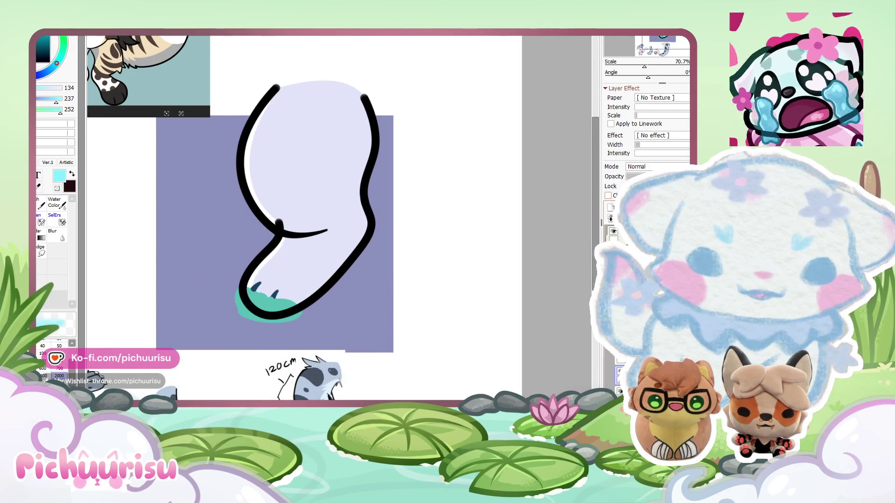
# Bucket-fill under the toes with light cyan, then undo back to the navy toe strokes.
pyautogui.click(238, 297)
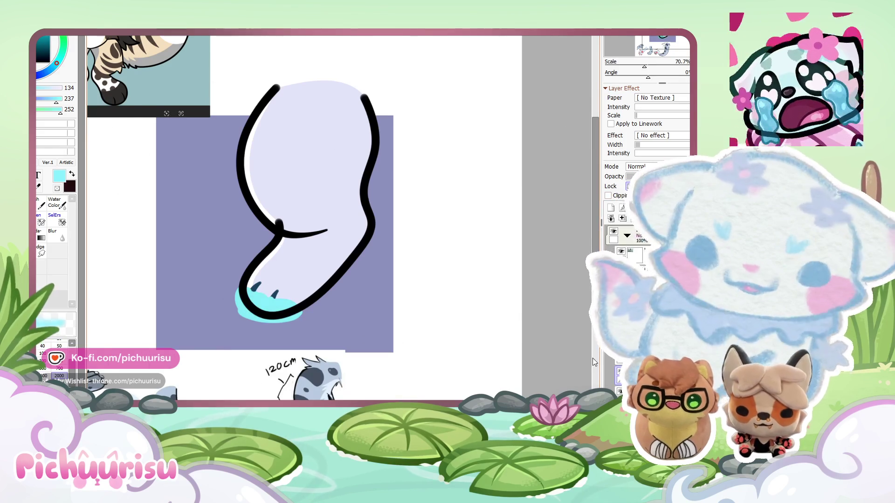
pyautogui.hotkey('ctrl', 'z')
pyautogui.hotkey('ctrl', 'z')
pyautogui.hotkey('ctrl', 'y')
pyautogui.hotkey('ctrl', 'z')
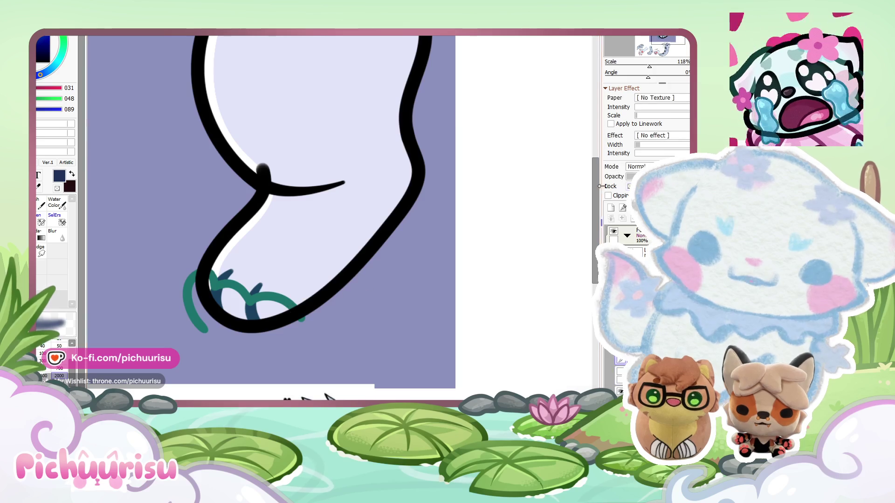
pyautogui.hotkey('ctrl', 'z')
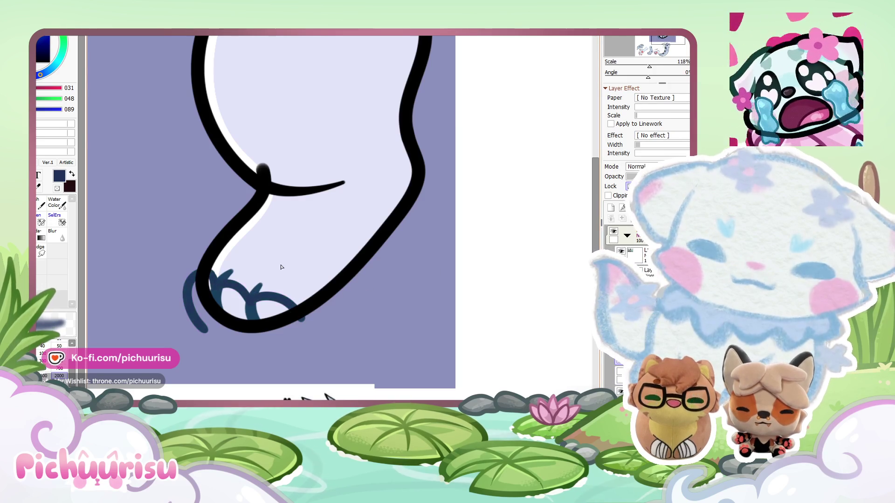
pyautogui.scroll(-5, 221, 274)
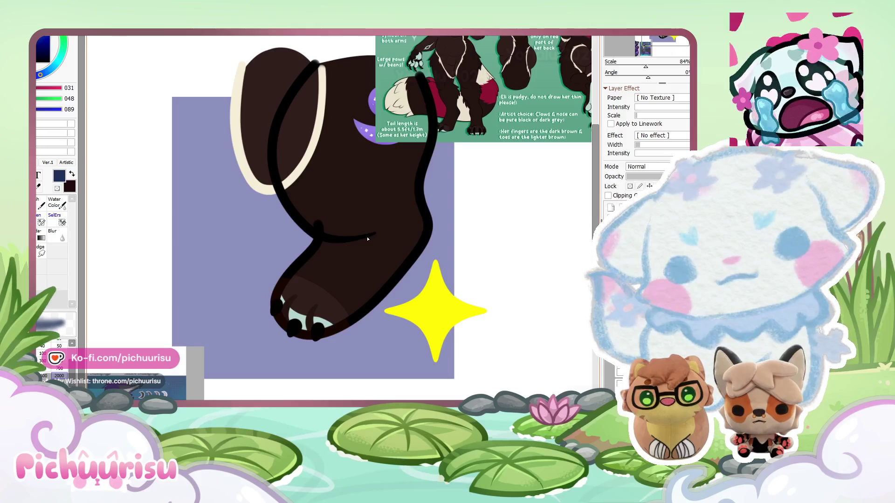
# Undo the stray toe loops and paint a light cyan band along the toes.
pyautogui.scroll(-2, 336, 280)
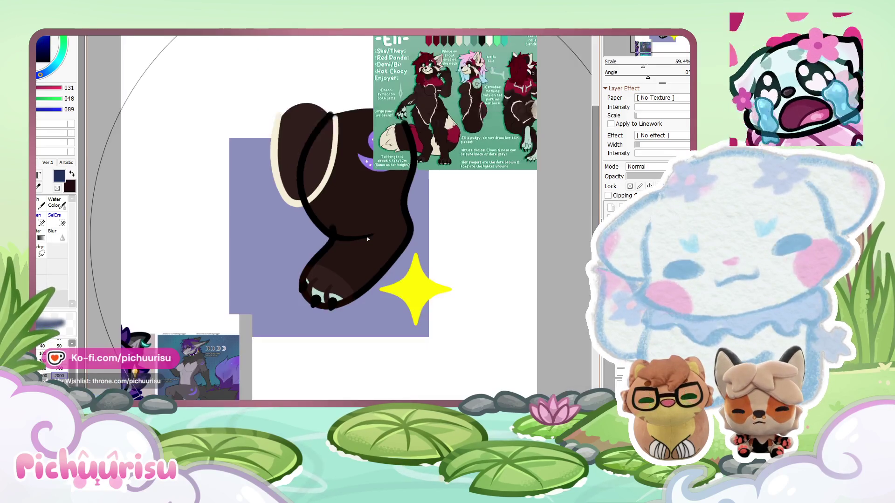
pyautogui.scroll(4, 304, 328)
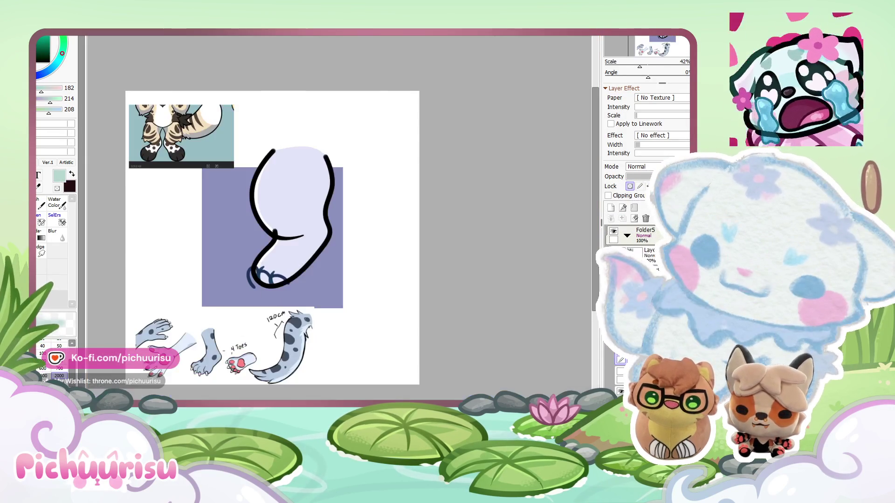
pyautogui.scroll(5, 280, 219)
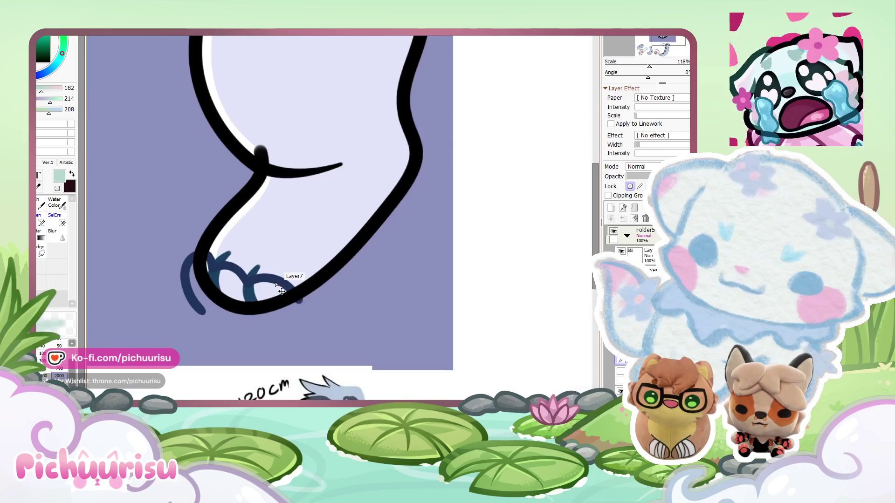
pyautogui.hotkey('ctrl', 'z')
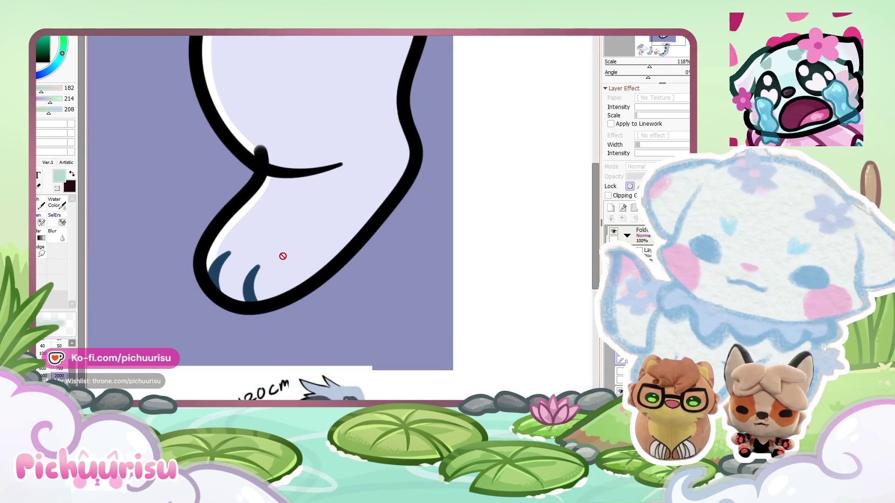
pyautogui.scroll(3, 282, 266)
pyautogui.scroll(-10, 242, 303)
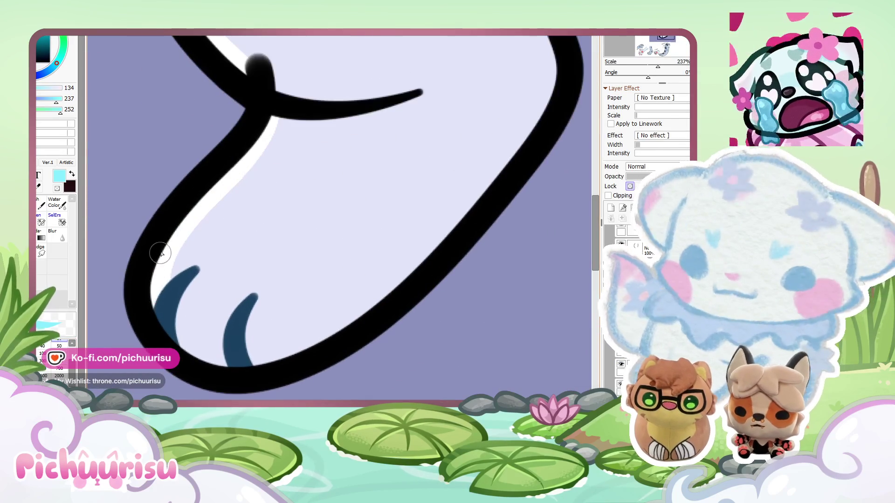
pyautogui.moveTo(306, 310); pyautogui.dragTo(326, 335)
pyautogui.click(59, 346)
pyautogui.moveTo(177, 280)
pyautogui.mouseDown()
pyautogui.moveTo(186, 336)
pyautogui.moveTo(258, 356)
pyautogui.moveTo(230, 310)
pyautogui.mouseUp()
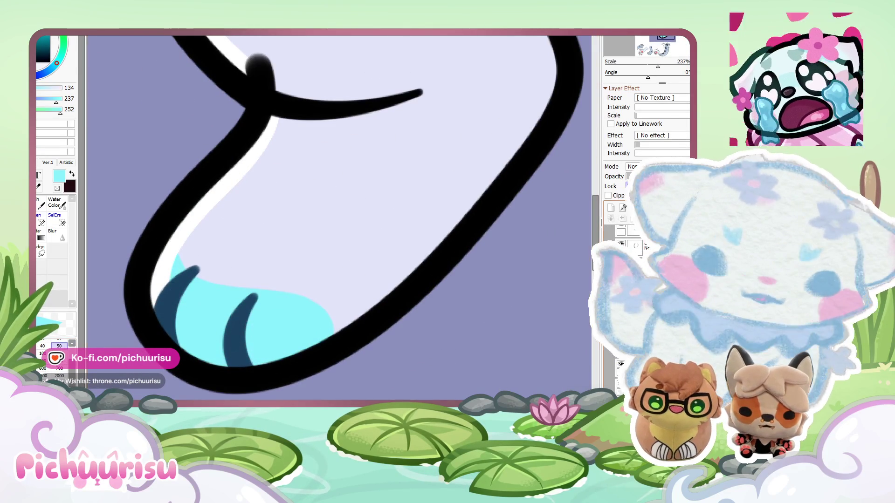
# Cover cyan spilling past the outline with sampled pale lavender, then resample the cyan.
pyautogui.keyDown('alt'); pyautogui.click(176, 214); pyautogui.keyUp('alt')
pyautogui.moveTo(176, 214)
pyautogui.mouseDown()
pyautogui.moveTo(169, 265)
pyautogui.moveTo(326, 331)
pyautogui.mouseUp()
pyautogui.moveTo(183, 254)
pyautogui.mouseDown()
pyautogui.moveTo(160, 259)
pyautogui.moveTo(313, 329)
pyautogui.mouseUp()
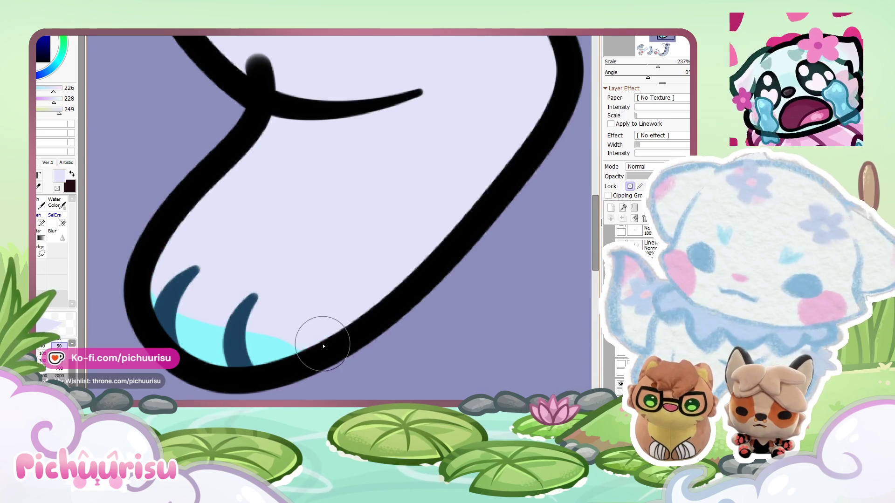
pyautogui.scroll(-8, 140, 256)
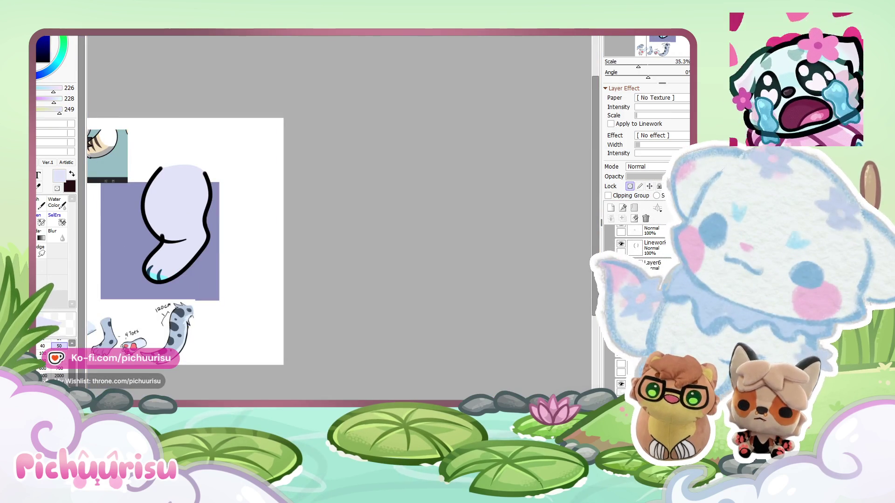
pyautogui.scroll(2, 156, 280)
pyautogui.scroll(1, 156, 280)
pyautogui.keyDown('alt'); pyautogui.click(156, 280); pyautogui.keyUp('alt')
pyautogui.scroll(1, 156, 280)
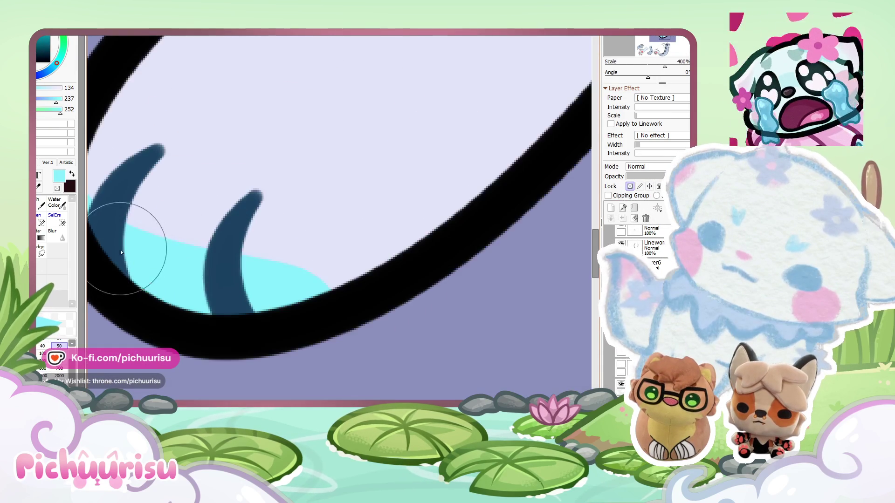
pyautogui.scroll(1, 209, 262)
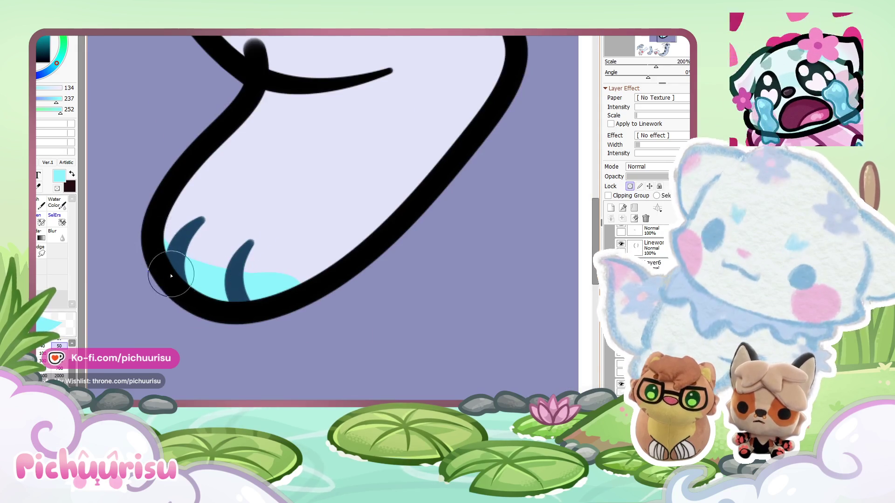
pyautogui.scroll(-4, 169, 269)
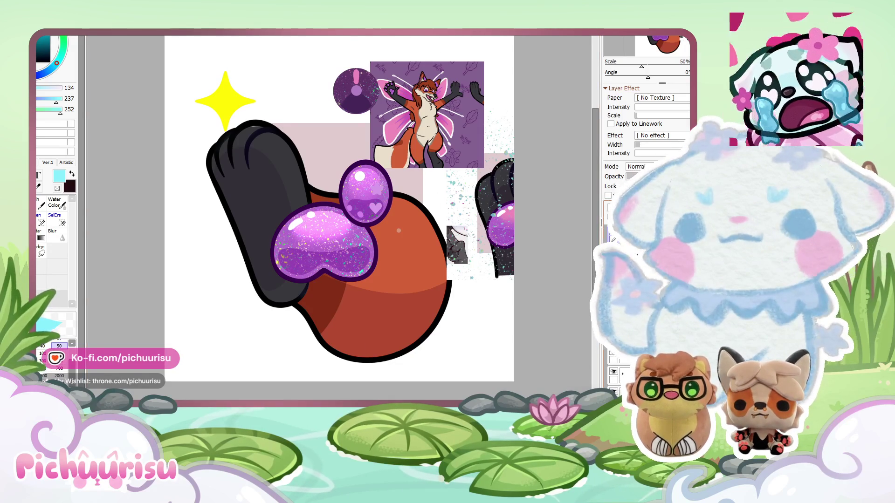
# Undo the pasted fox reference and sample dark brown 49, 31, 28 from the red panda's paw.
pyautogui.hotkey('ctrl', 'z')
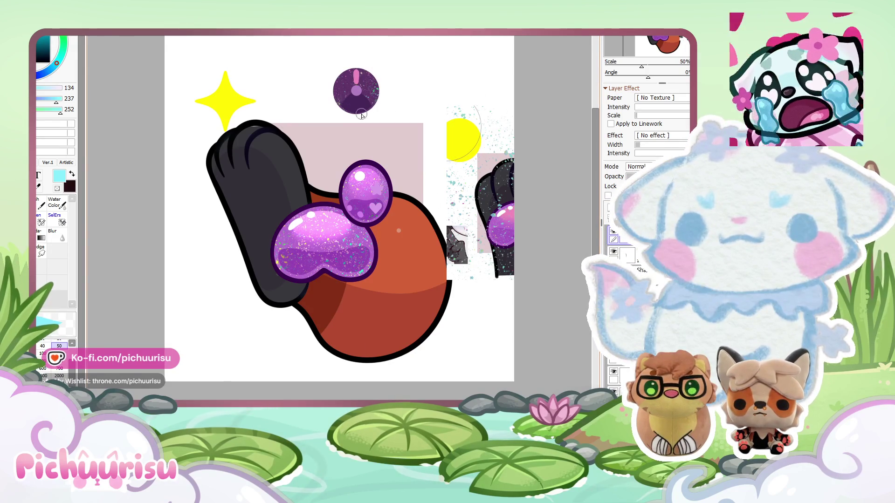
pyautogui.hotkey('ctrl', 'Tab')
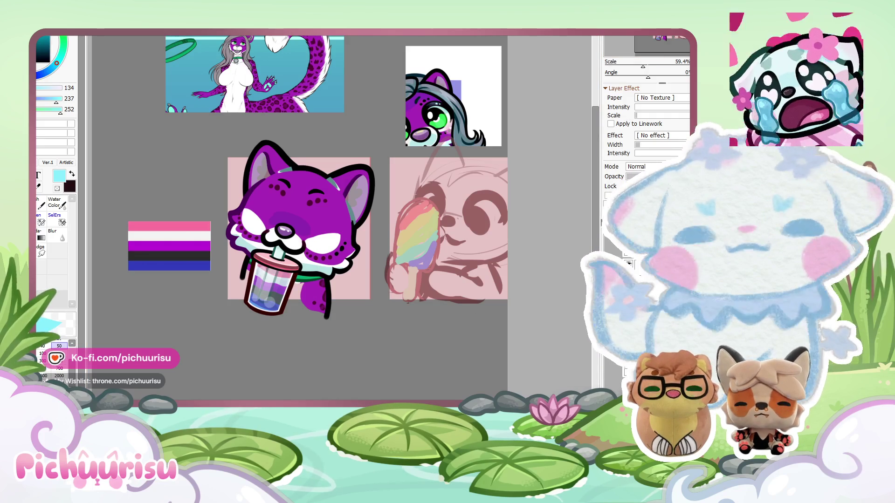
pyautogui.hotkey('ctrl', 'Tab')
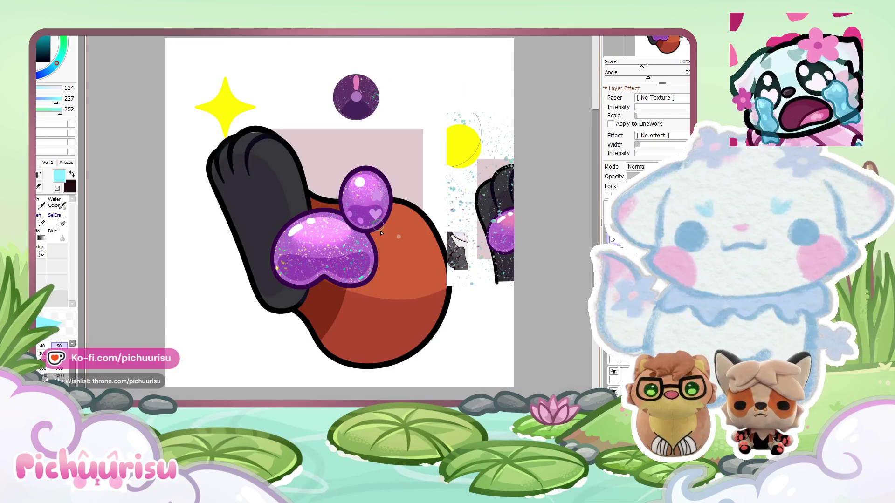
pyautogui.hotkey('ctrl', 'Tab')
pyautogui.scroll(2, 224, 342)
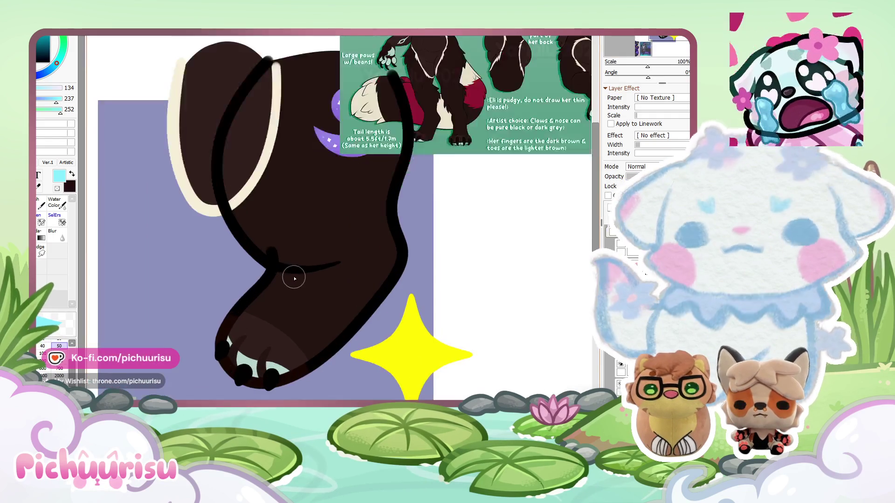
pyautogui.scroll(-3, 289, 276)
pyautogui.scroll(6, 364, 180)
pyautogui.scroll(2, 364, 180)
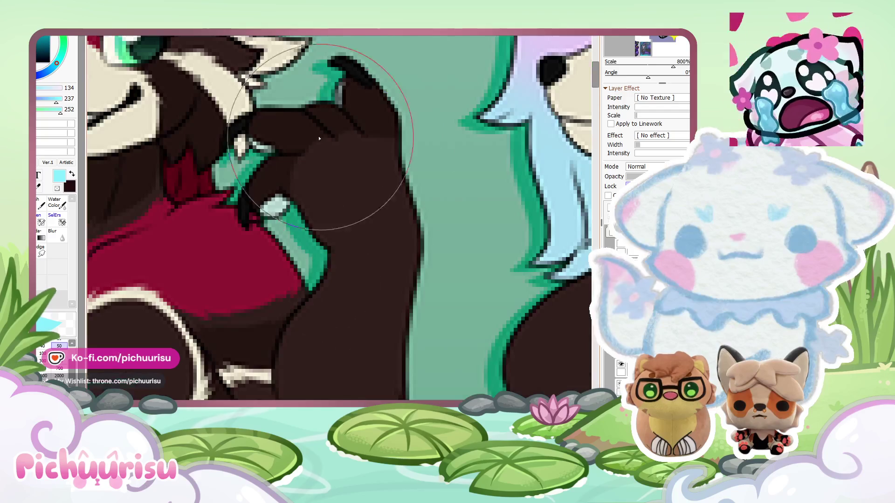
pyautogui.rightClick(301, 134)
pyautogui.scroll(-8, 301, 134)
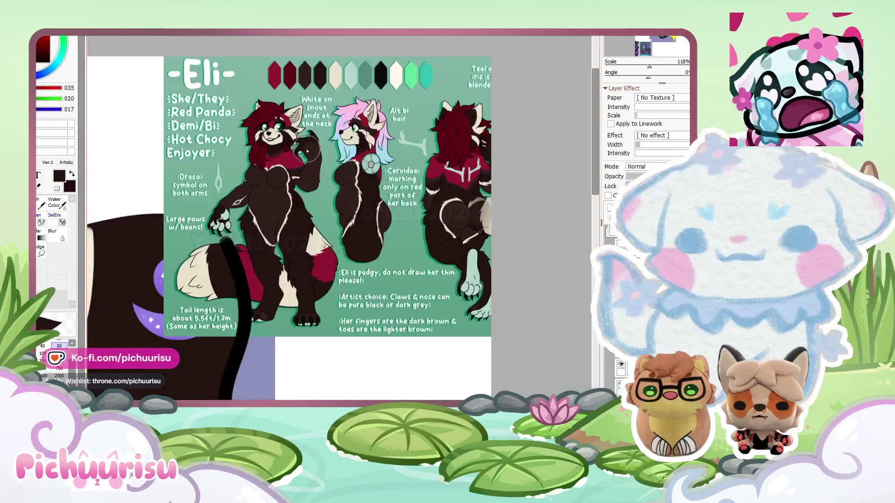
pyautogui.scroll(6, 310, 348)
pyautogui.scroll(-4, 309, 348)
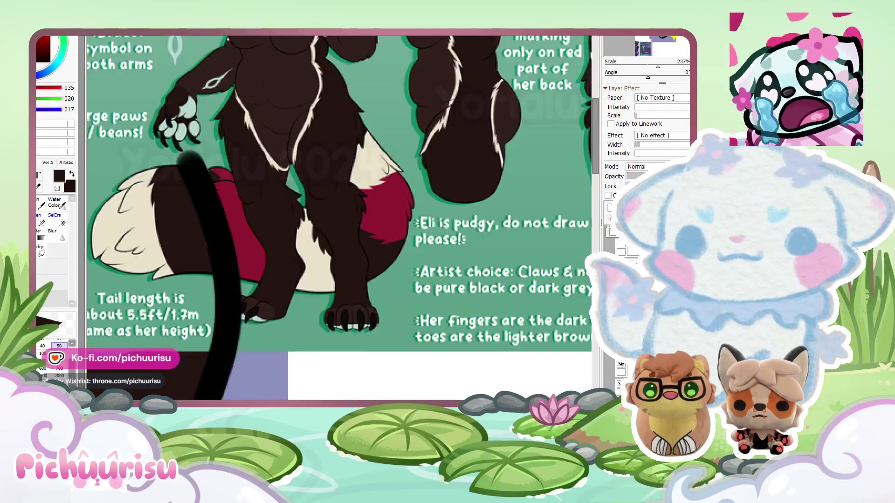
# On the paw colour layer, paint dark brown over the top of the paw and its toes.
pyautogui.hotkey('ctrl', 'Tab')
pyautogui.scroll(4, 286, 176)
pyautogui.scroll(-4, 286, 176)
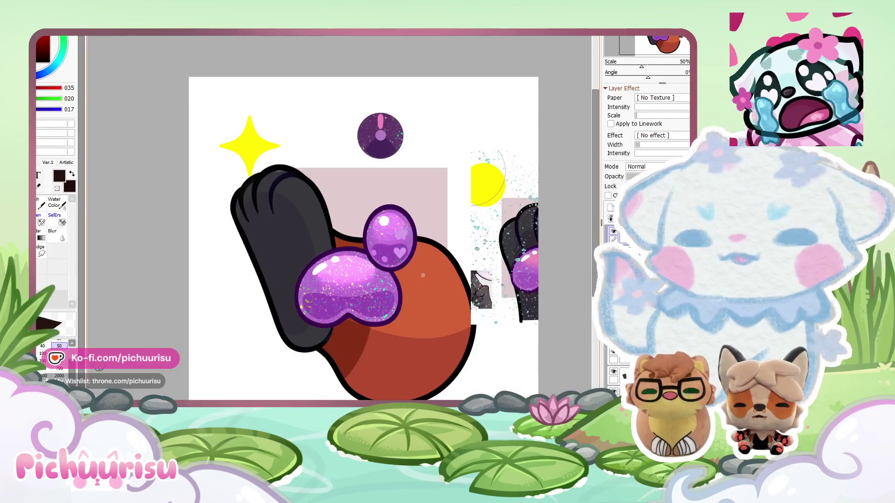
pyautogui.scroll(1, 273, 167)
pyautogui.moveTo(274, 167)
pyautogui.mouseDown()
pyautogui.moveTo(307, 196)
pyautogui.moveTo(289, 187)
pyautogui.mouseUp()
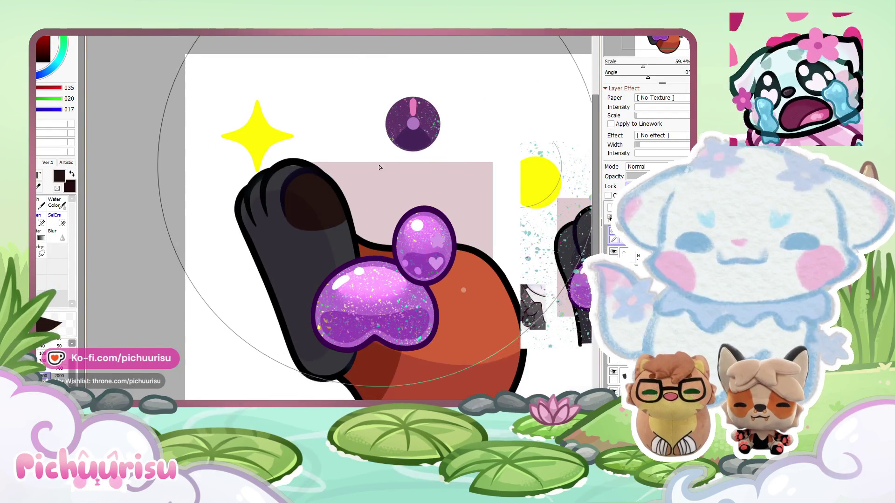
pyautogui.scroll(1, 186, 196)
pyautogui.keyDown('ctrl'); pyautogui.click(214, 217); pyautogui.keyUp('ctrl')
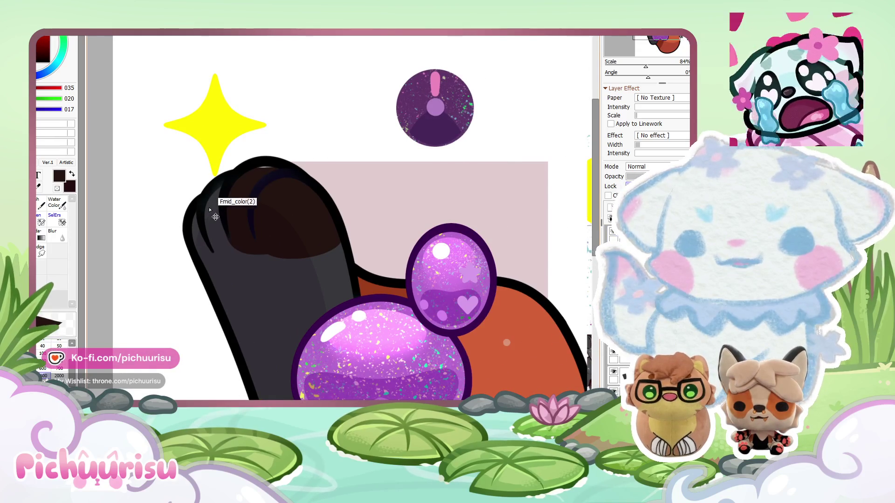
pyautogui.moveTo(233, 196); pyautogui.dragTo(221, 222)
pyautogui.scroll(-1, 221, 222)
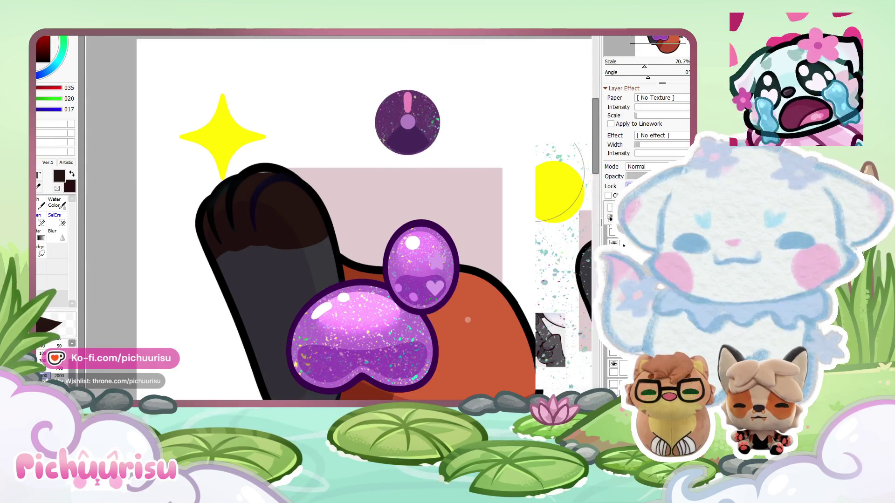
# Compare the brown paw against the paws on the character reference sheet.
pyautogui.hotkey('ctrl', 'Tab')
pyautogui.hotkey('ctrl', 'Tab')
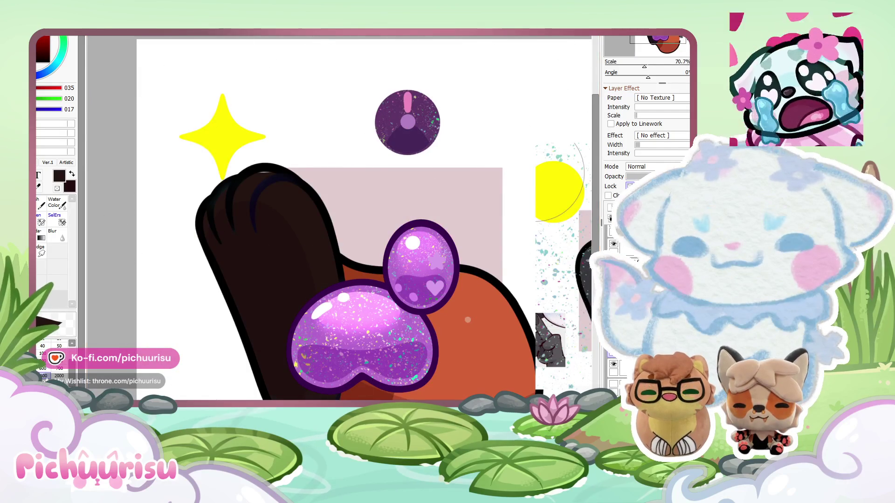
pyautogui.hotkey('ctrl', 'Tab')
pyautogui.scroll(2, 258, 303)
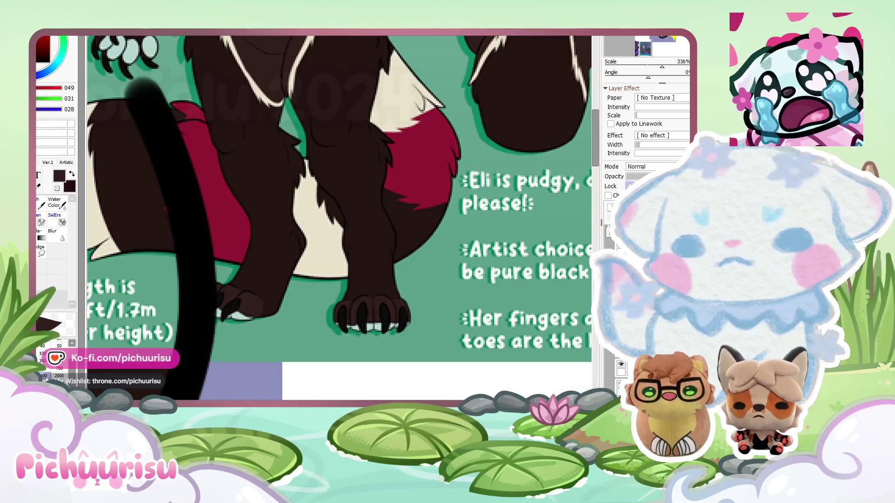
pyautogui.hotkey('ctrl', 'Tab')
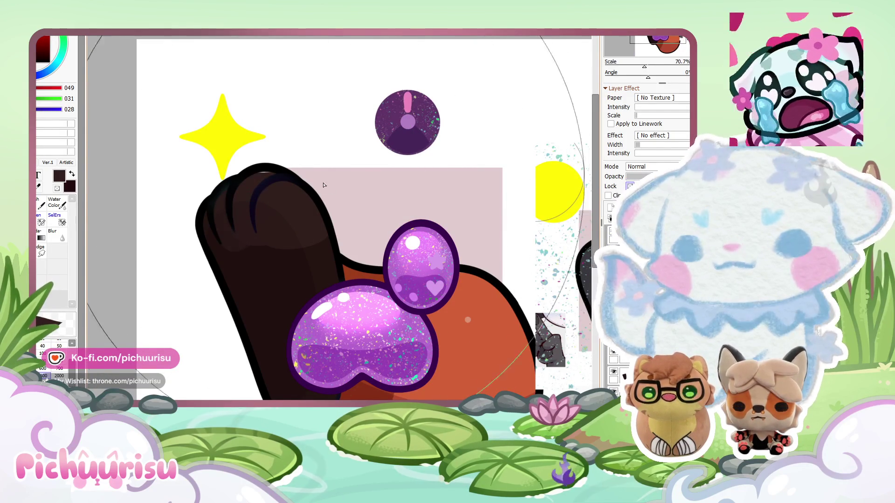
pyautogui.scroll(1, 219, 214)
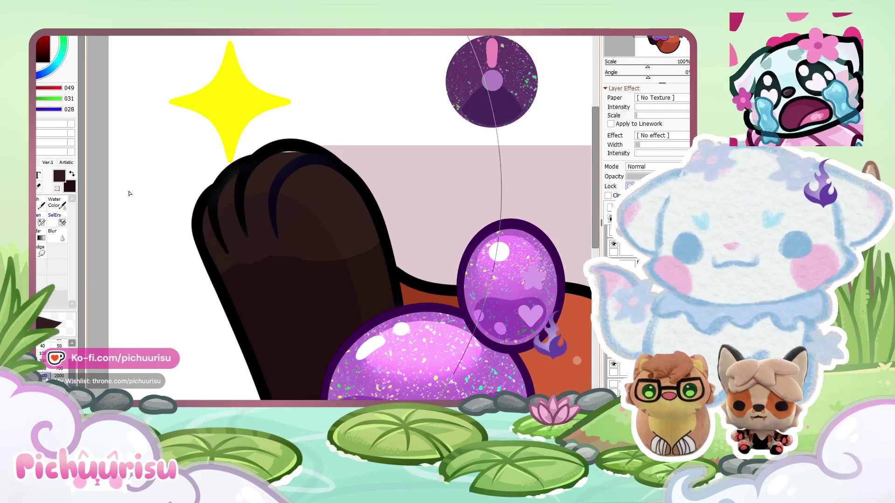
pyautogui.scroll(-3, 147, 195)
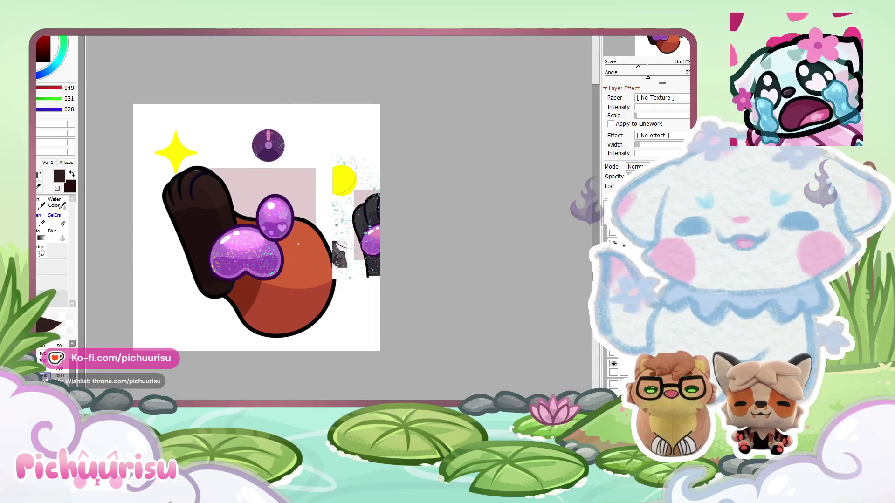
# Sample teal from the reference sheet and refill the large and small glitter beans light teal.
pyautogui.hotkey('ctrl', 'Tab')
pyautogui.scroll(3, 419, 210)
pyautogui.hotkey('ctrl', 'Tab')
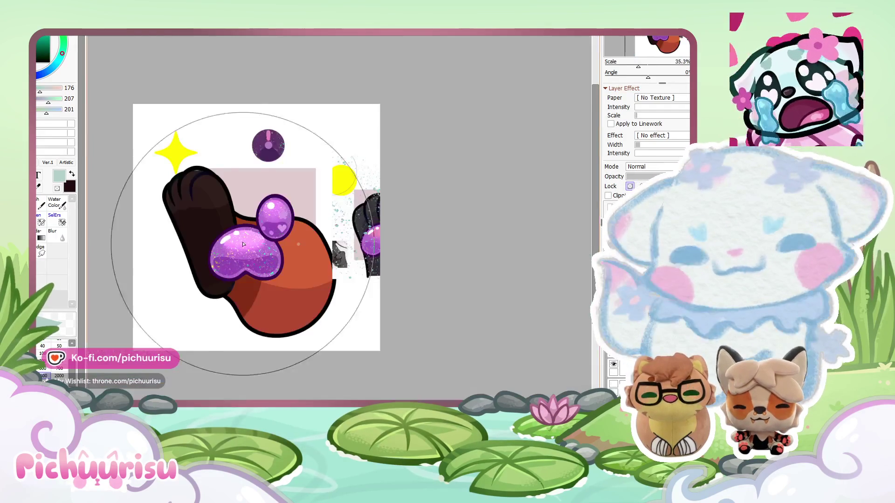
pyautogui.scroll(4, 303, 252)
pyautogui.click(303, 252)
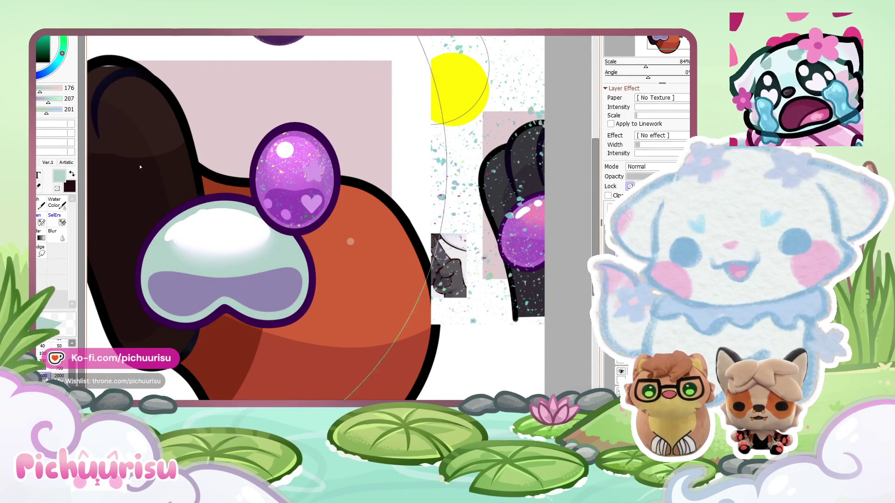
pyautogui.click(303, 178)
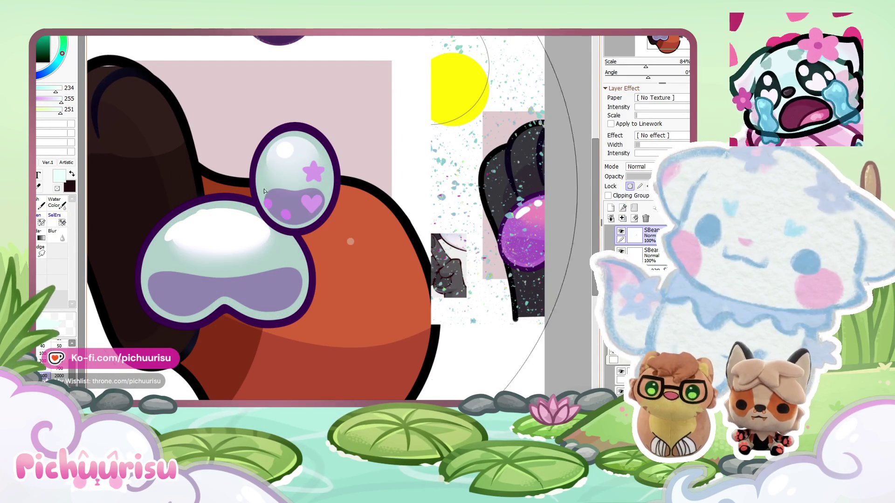
pyautogui.scroll(-2, 289, 223)
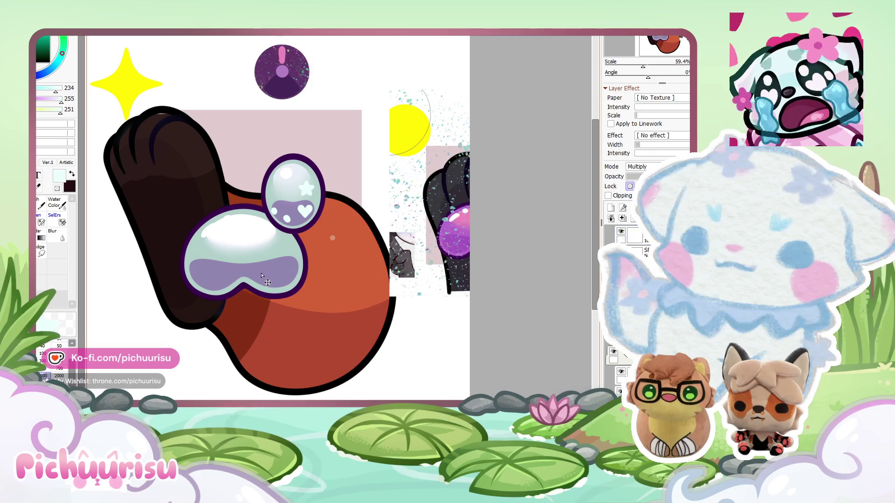
# Sample light cyan from the white paw sketch and dark brown from Eli's reference paw.
pyautogui.hotkey('ctrl', 'Tab')
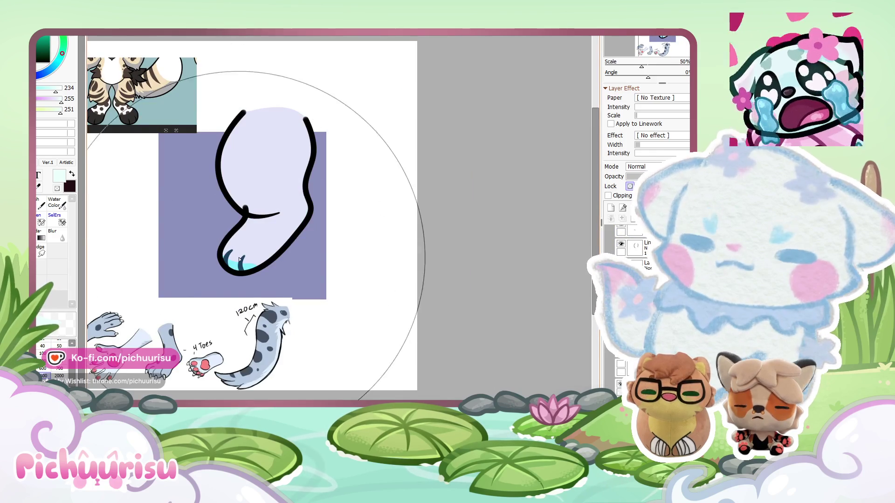
pyautogui.scroll(3, 239, 259)
pyautogui.keyDown('alt'); pyautogui.click(240, 259); pyautogui.keyUp('alt')
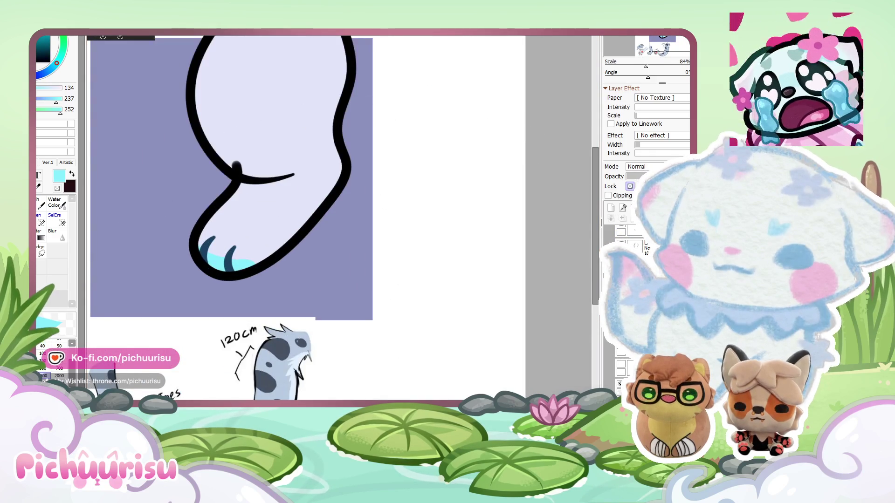
pyautogui.hotkey('ctrl', 'Tab')
pyautogui.hotkey('ctrl', 'Tab')
pyautogui.scroll(8, 297, 273)
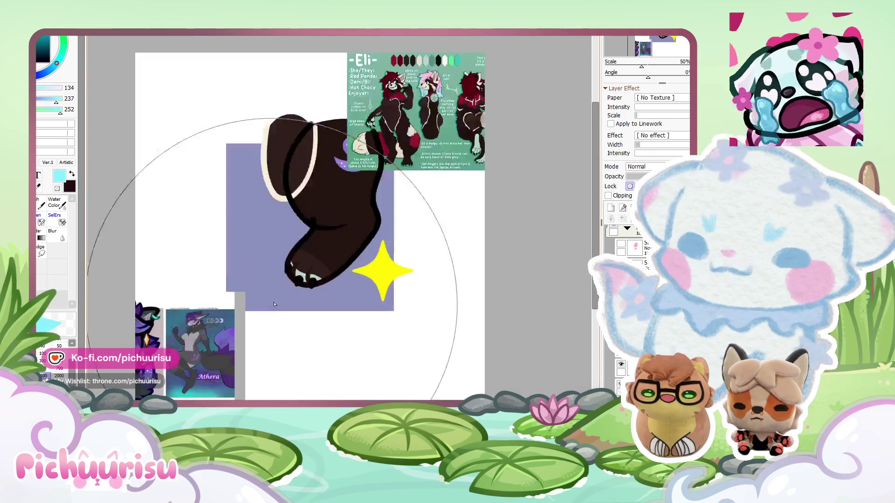
pyautogui.keyDown('alt'); pyautogui.click(296, 273); pyautogui.keyUp('alt')
pyautogui.hotkey('ctrl', 'Tab')
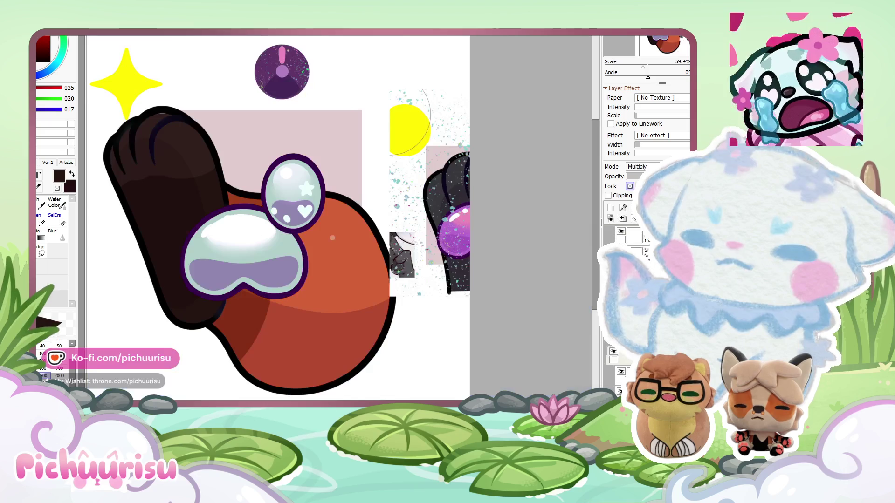
# Choose a darker mint and repaint the small bean's outlines with it.
pyautogui.keyDown('alt'); pyautogui.click(298, 248); pyautogui.keyUp('alt')
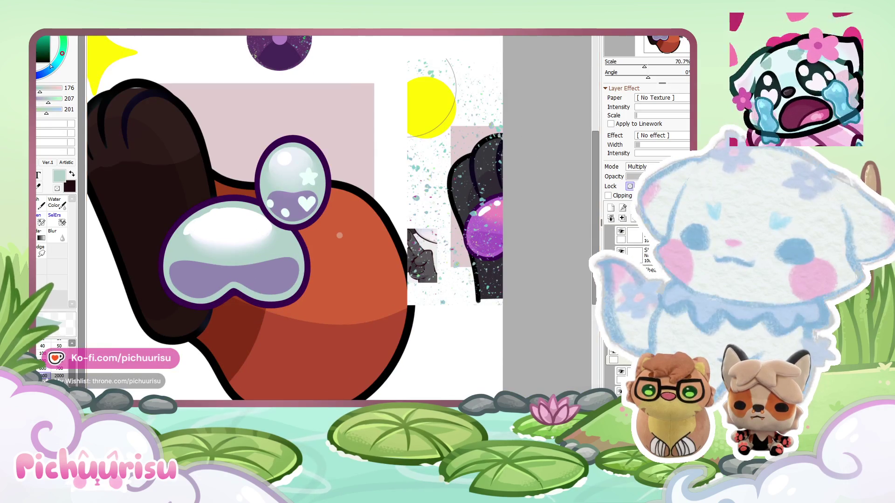
pyautogui.keyDown('alt'); pyautogui.click(270, 218); pyautogui.keyUp('alt')
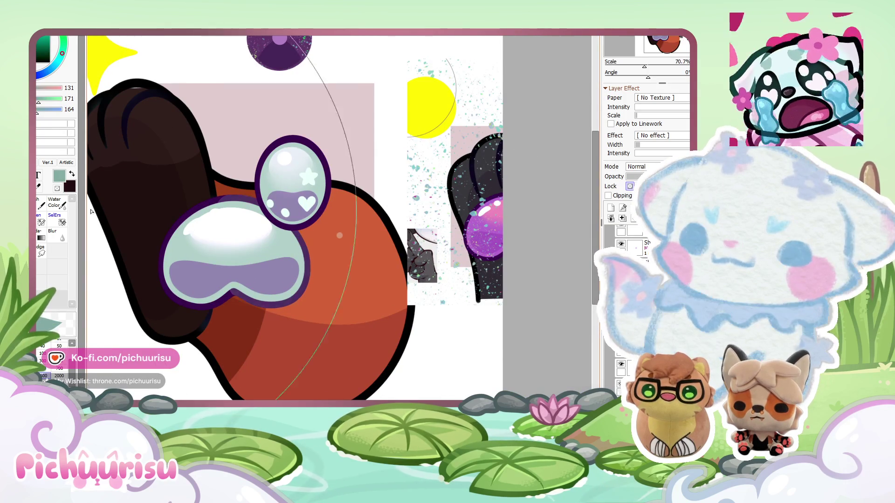
pyautogui.keyDown('ctrl'); pyautogui.keyDown('shift'); pyautogui.click(331, 185); pyautogui.keyUp('shift'); pyautogui.keyUp('ctrl')
pyautogui.moveTo(334, 175); pyautogui.dragTo(289, 187)
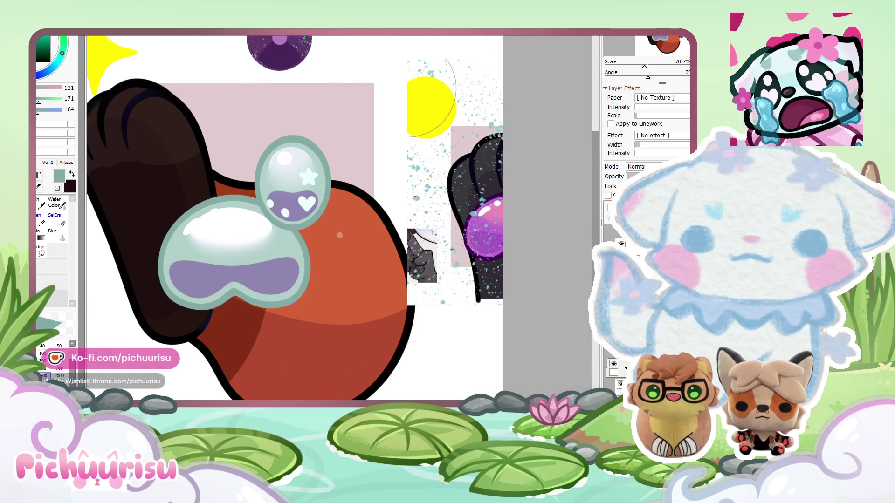
pyautogui.scroll(-5, 340, 280)
pyautogui.scroll(5, 310, 279)
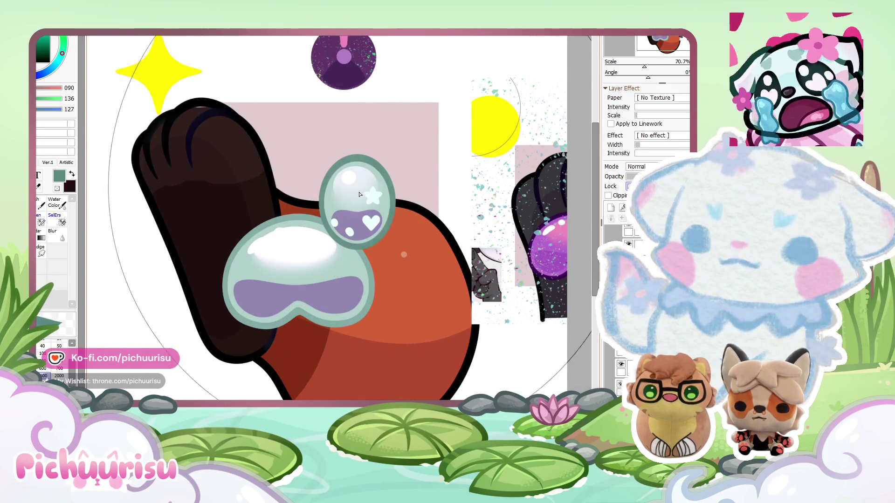
# Delete the lavender shading from the large and small beans' layers.
pyautogui.keyDown('ctrl'); pyautogui.keyDown('shift'); pyautogui.click(375, 280); pyautogui.keyUp('shift'); pyautogui.keyUp('ctrl')
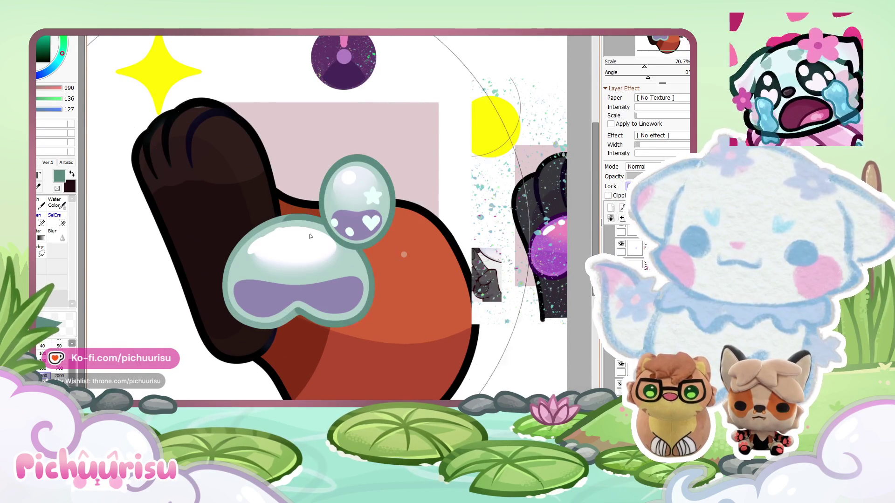
pyautogui.keyDown('ctrl'); pyautogui.keyDown('shift'); pyautogui.click(282, 322); pyautogui.keyUp('shift'); pyautogui.keyUp('ctrl')
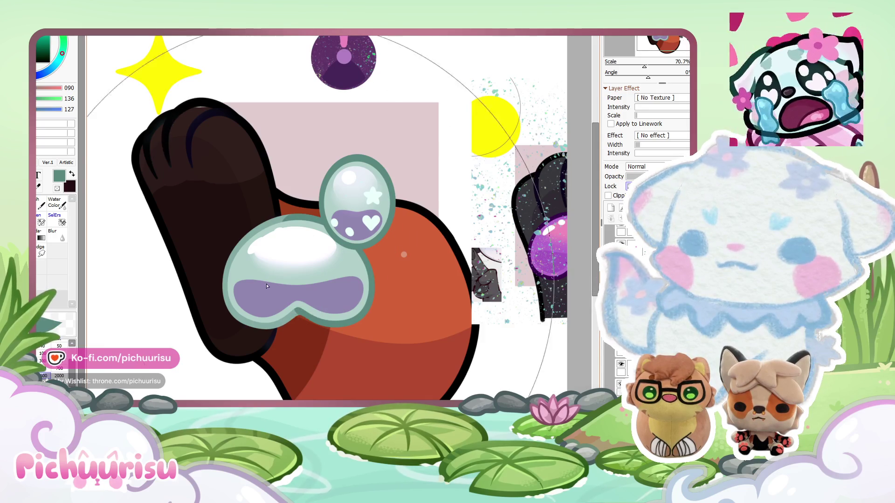
pyautogui.scroll(1, 366, 265)
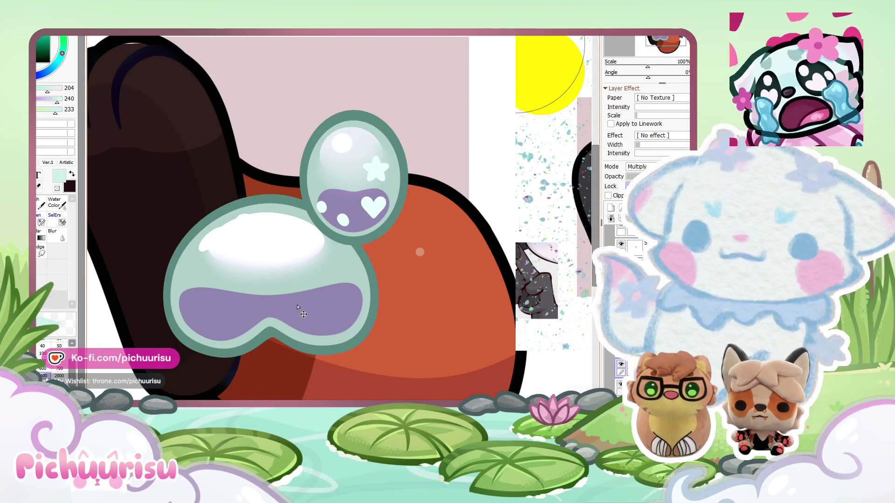
pyautogui.press('Delete')
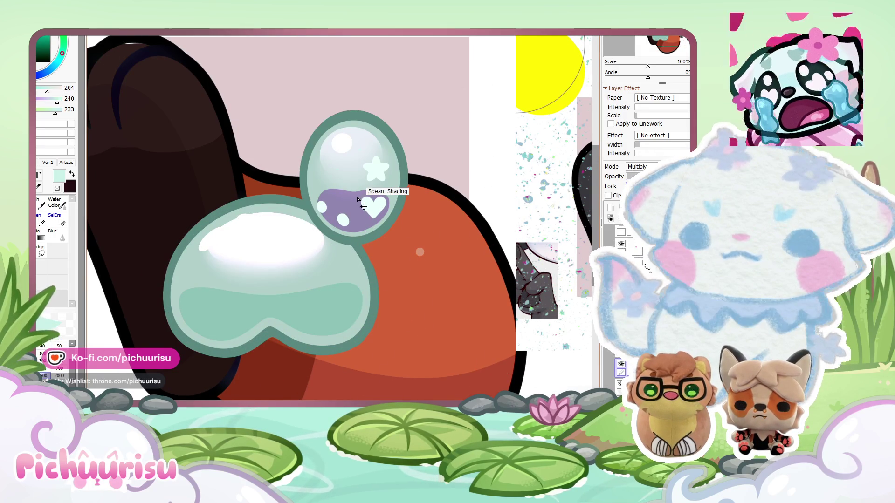
pyautogui.press('Delete')
pyautogui.scroll(-3, 423, 198)
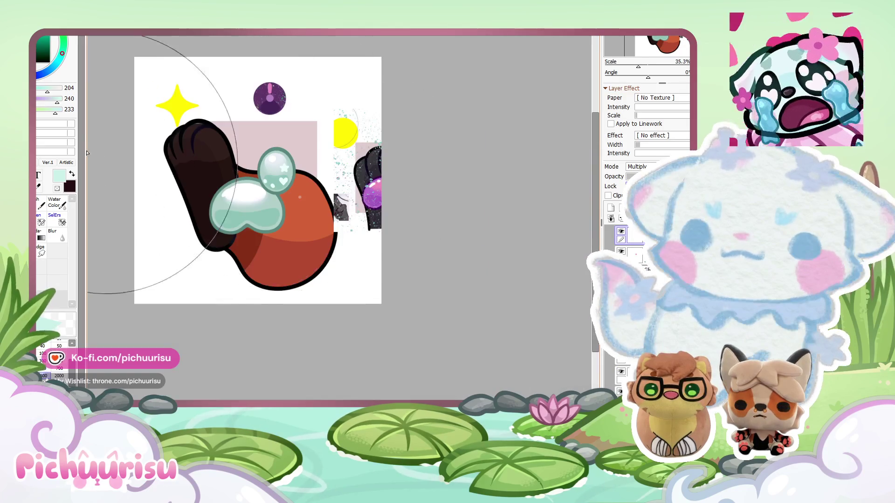
# Check the brown paw document and turn the paw's orange base fill dark brown.
pyautogui.hotkey('ctrl', 'Tab')
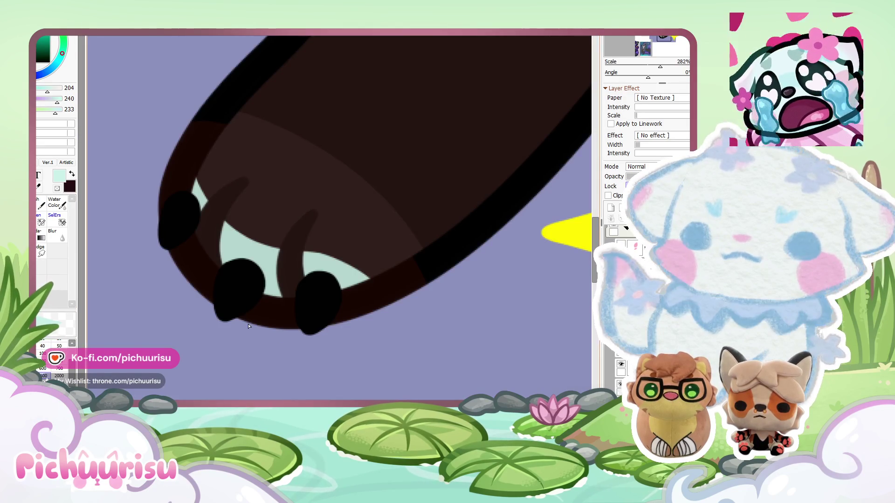
pyautogui.scroll(-5, 249, 326)
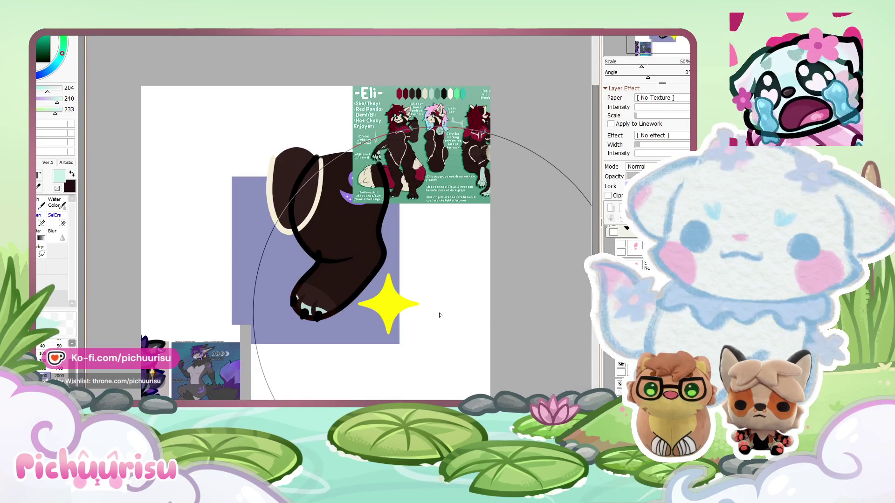
pyautogui.scroll(4, 264, 189)
pyautogui.scroll(3, 264, 188)
pyautogui.scroll(-3, 315, 160)
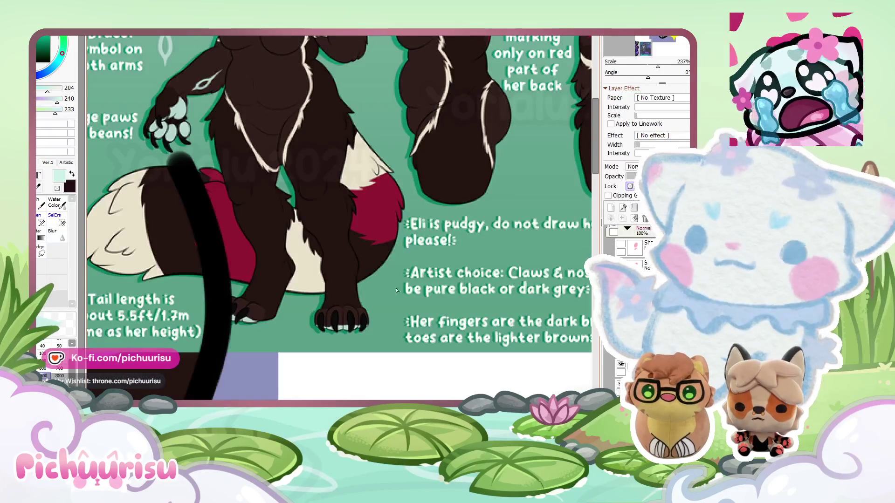
pyautogui.scroll(-5, 436, 365)
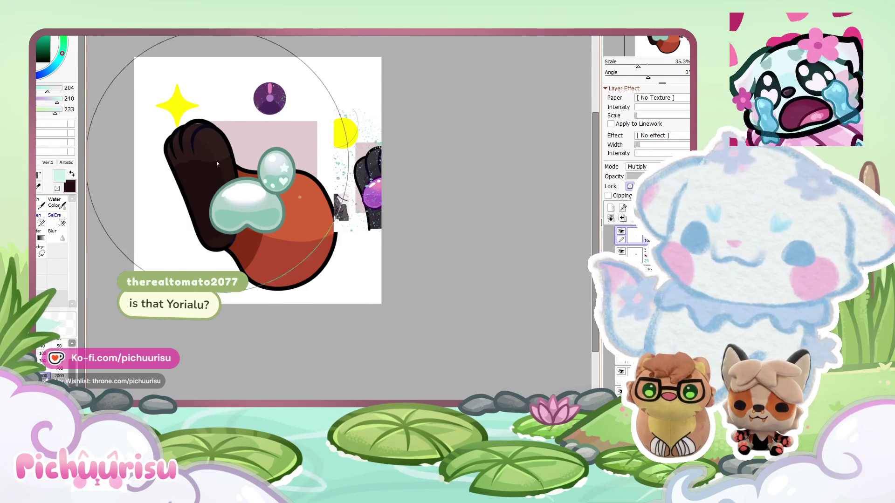
pyautogui.scroll(2, 217, 164)
pyautogui.scroll(1, 216, 168)
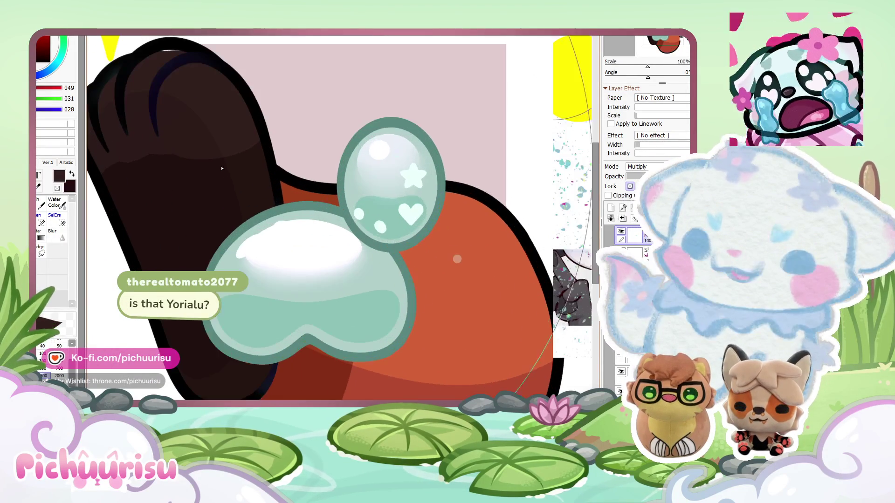
pyautogui.scroll(-2, 241, 161)
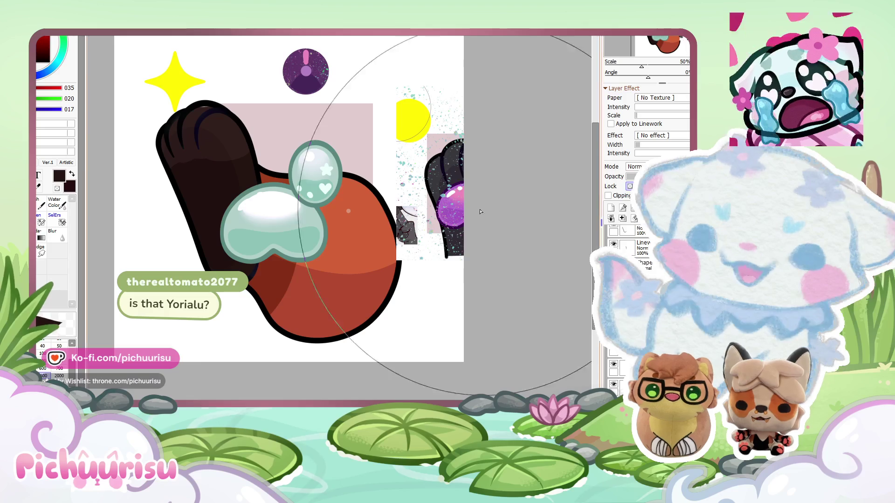
pyautogui.hotkey('ctrl', 'z')
pyautogui.scroll(-1, 196, 215)
pyautogui.scroll(3, 216, 203)
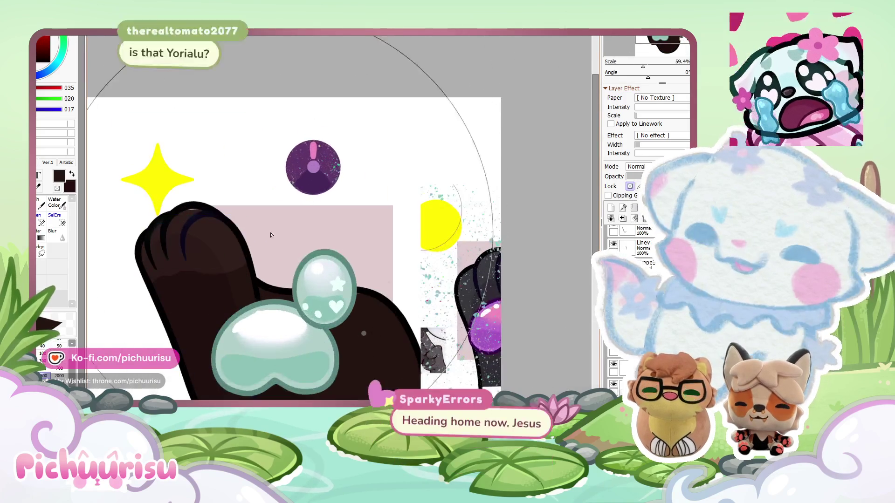
pyautogui.scroll(2, 398, 155)
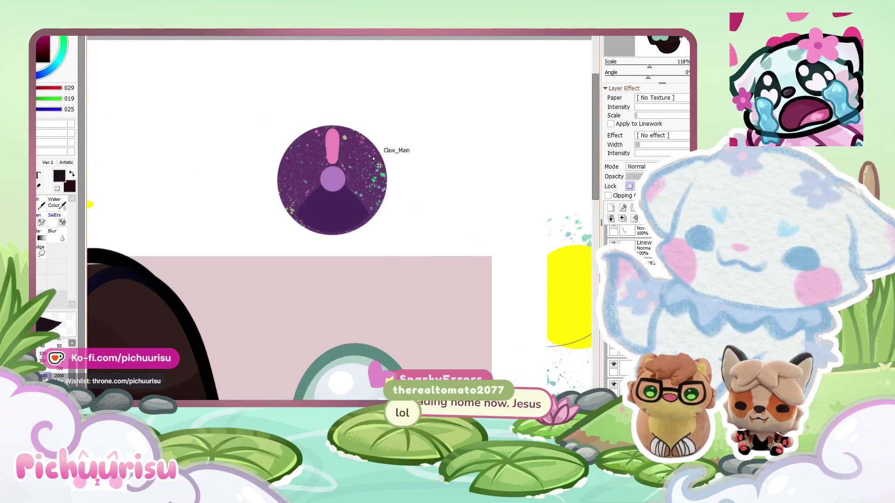
# Strip the speckles from the claw icon and make its circle and wedge grey.
pyautogui.hotkey('ctrl', 'z')
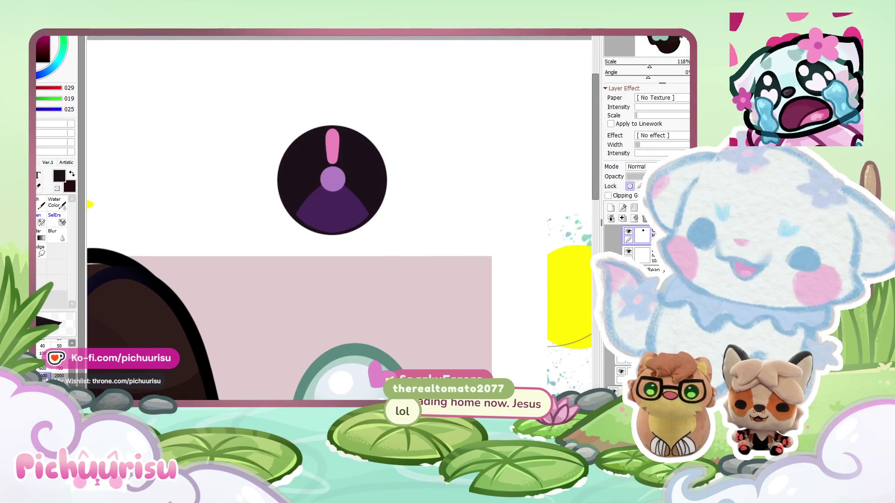
pyautogui.hotkey('ctrl', 'f')
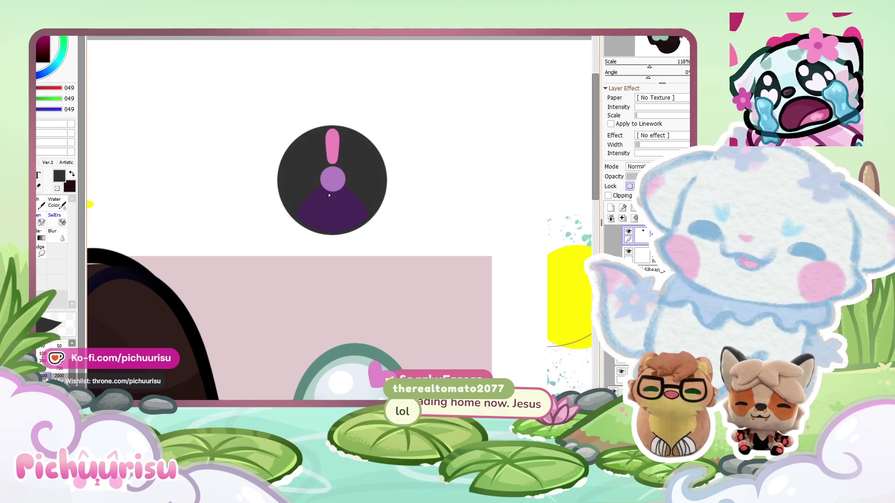
pyautogui.scroll(-4, 155, 135)
pyautogui.scroll(5, 98, 109)
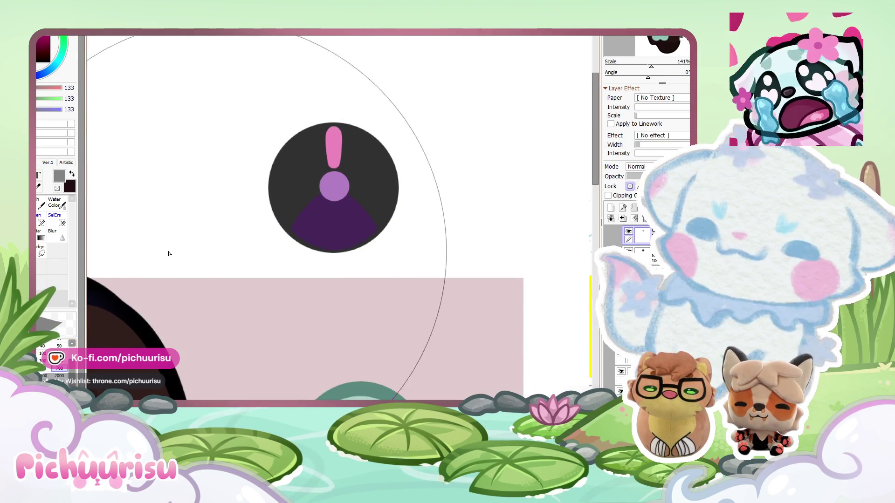
pyautogui.moveTo(266, 253); pyautogui.dragTo(139, 164)
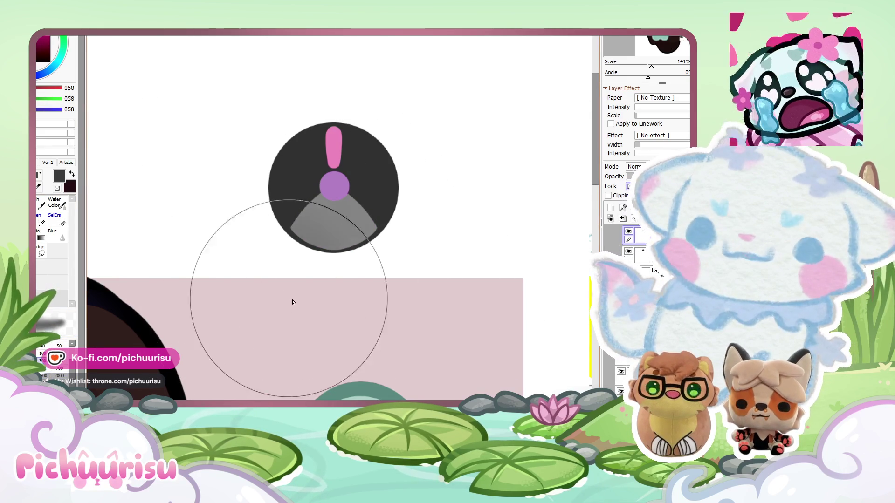
pyautogui.scroll(-2, 338, 193)
pyautogui.scroll(2, 339, 193)
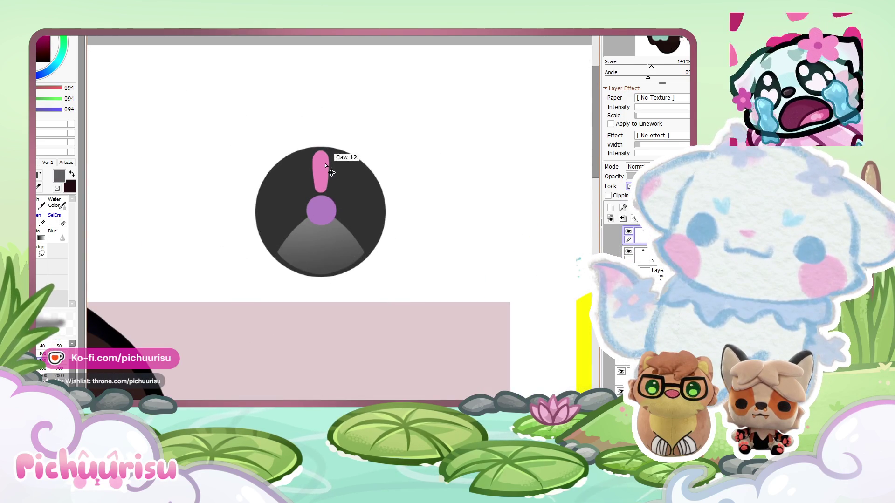
# Repaint the exclamation mark and dot grey, then refill the circle near-black grey.
pyautogui.click(307, 207)
pyautogui.click(312, 196)
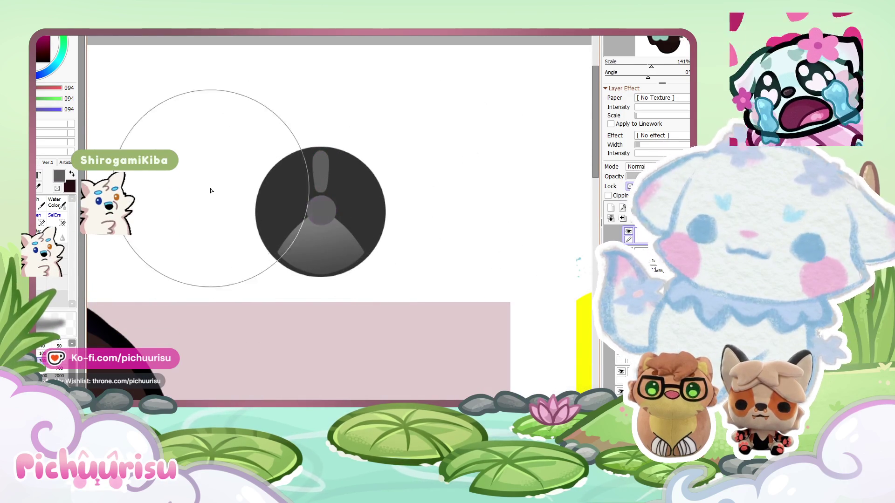
pyautogui.click(56, 142)
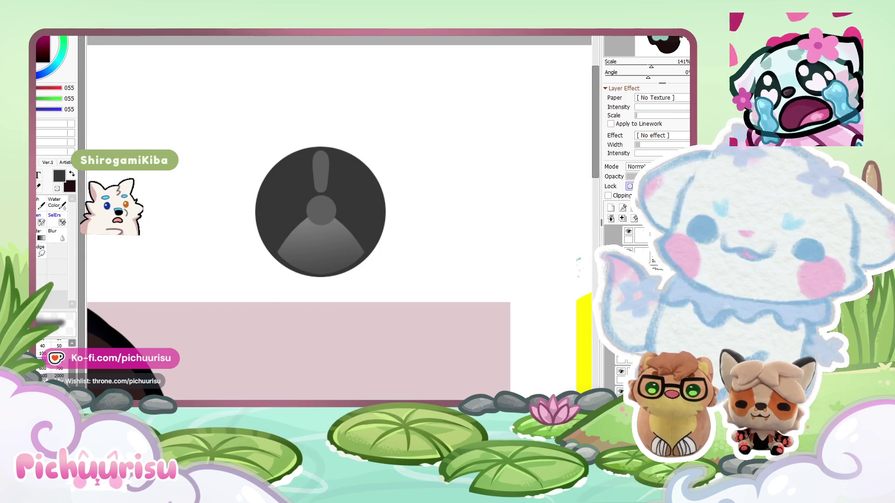
pyautogui.click(56, 142)
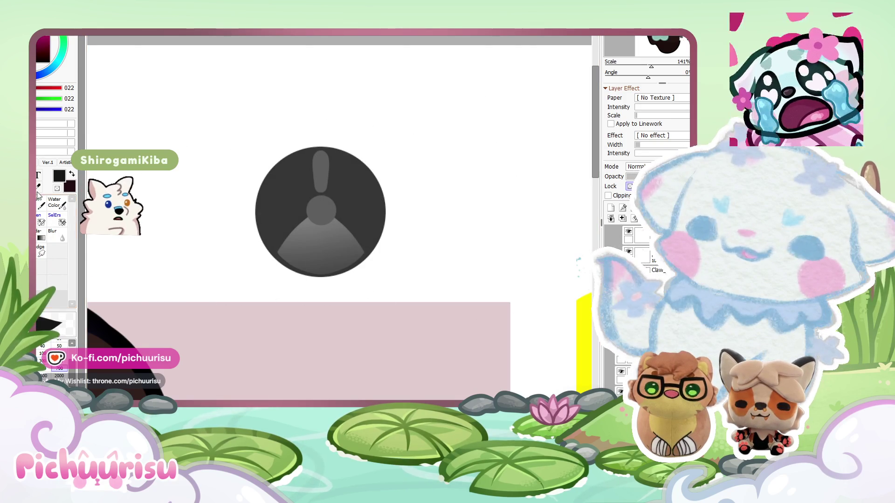
pyautogui.click(275, 178)
pyautogui.scroll(-5, 276, 179)
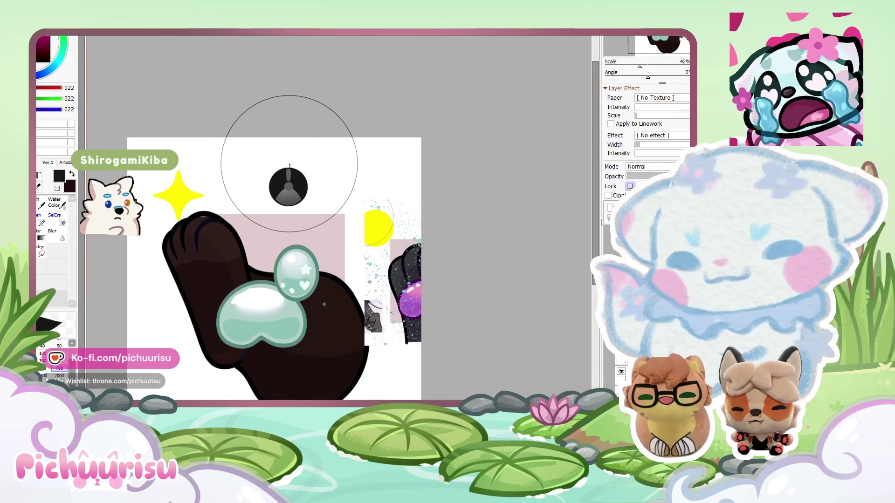
# After checking the reference, sample the mint bean and recolour the outlines dark green 20, 64, 56.
pyautogui.scroll(-1, 289, 165)
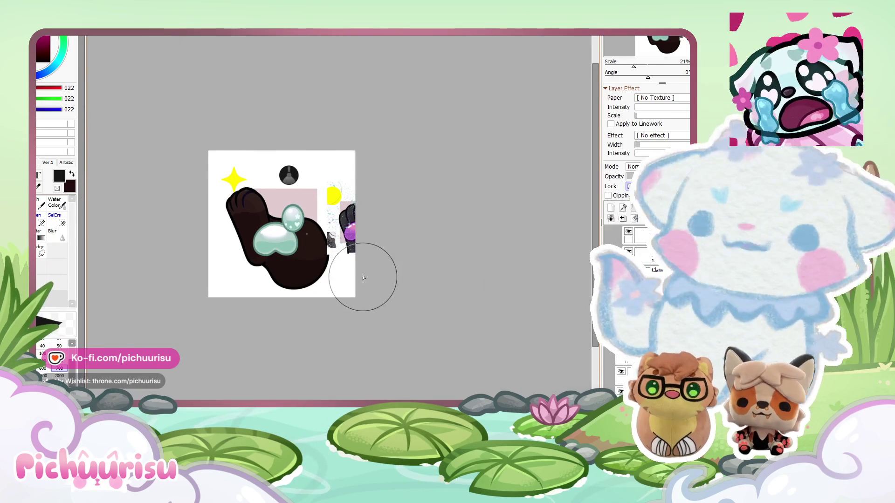
pyautogui.hotkey('ctrl', 'Tab')
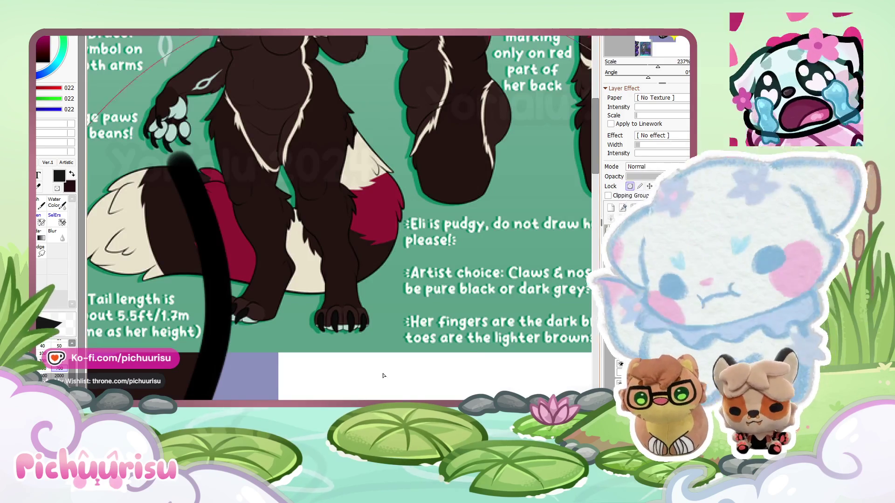
pyautogui.scroll(-6, 381, 288)
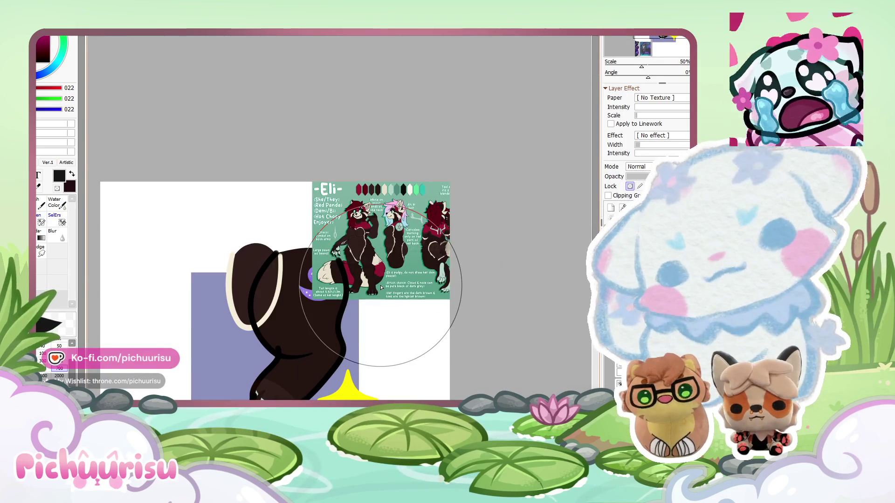
pyautogui.hotkey('ctrl', 'Tab')
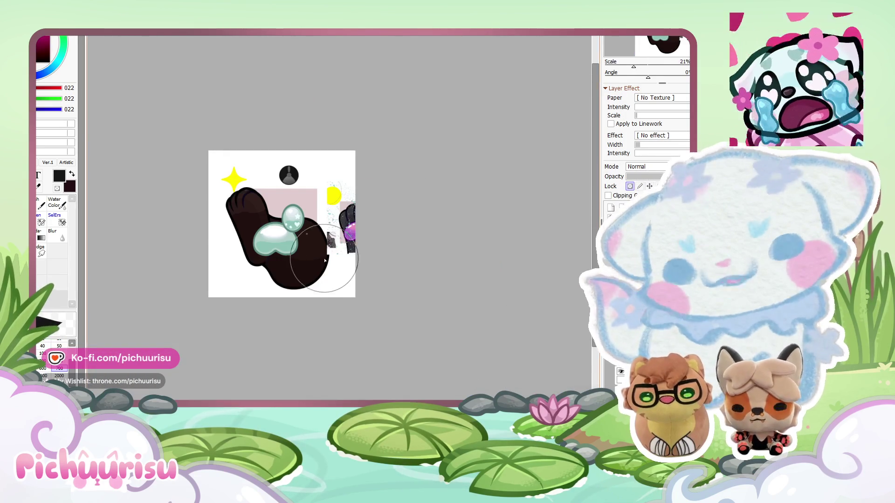
pyautogui.scroll(5, 329, 263)
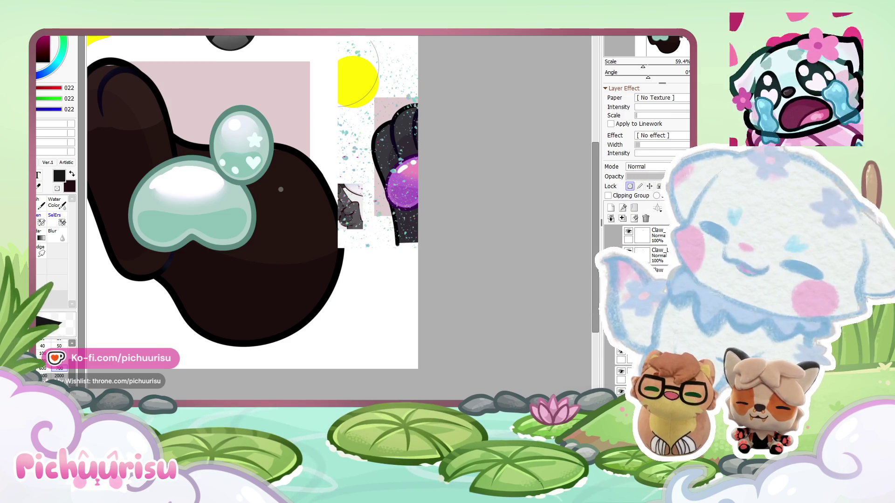
pyautogui.keyDown('alt'); pyautogui.click(215, 211); pyautogui.keyUp('alt')
pyautogui.scroll(4, 215, 211)
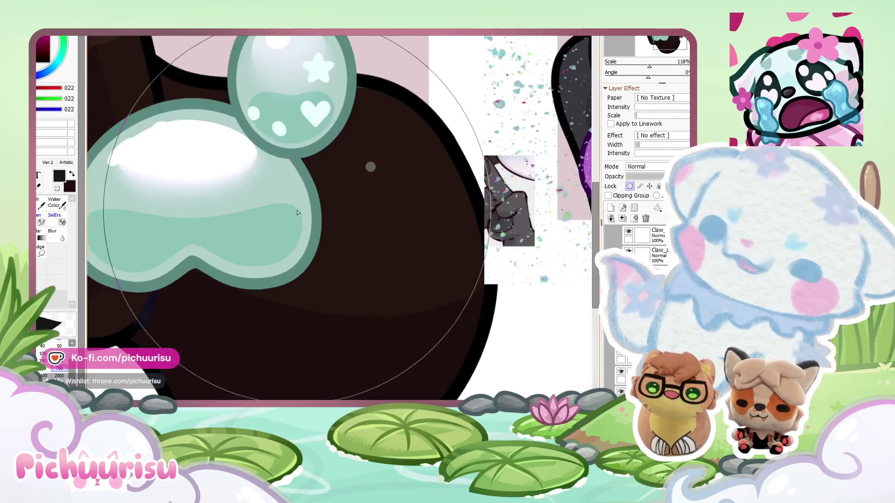
pyautogui.click(44, 56)
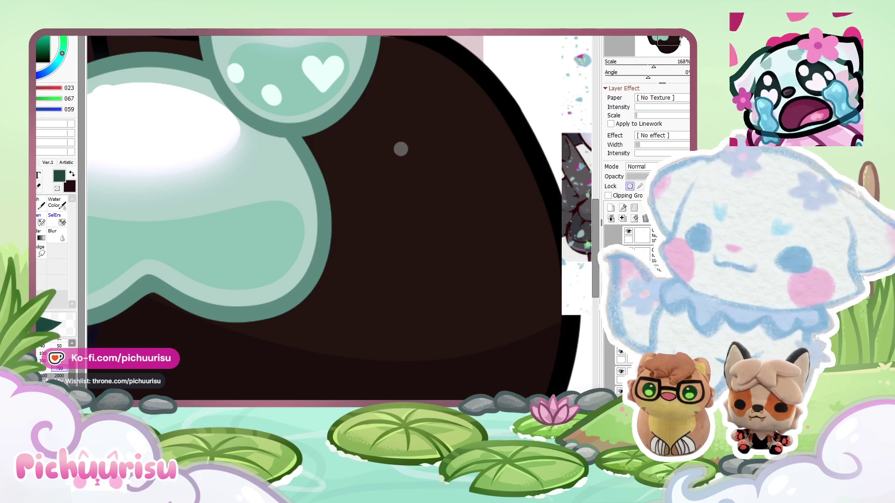
pyautogui.scroll(-5, 319, 223)
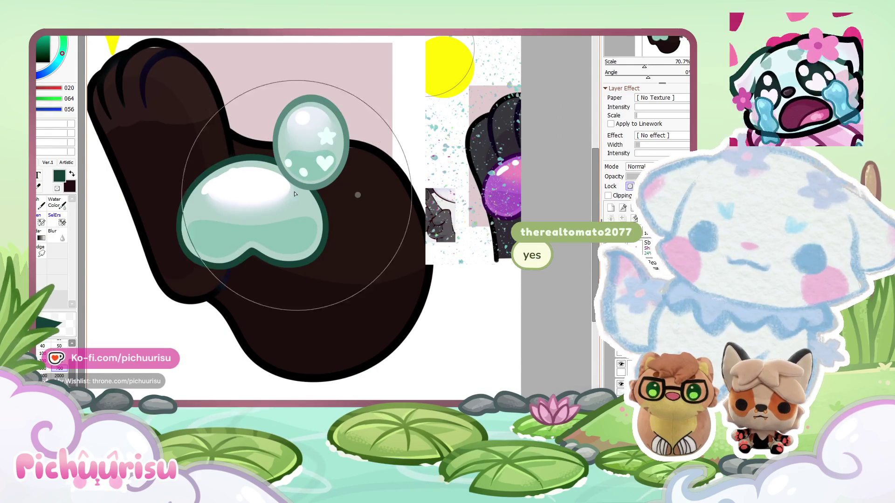
pyautogui.keyDown('ctrl'); pyautogui.keyDown('shift'); pyautogui.click(366, 156); pyautogui.keyUp('shift'); pyautogui.keyUp('ctrl')
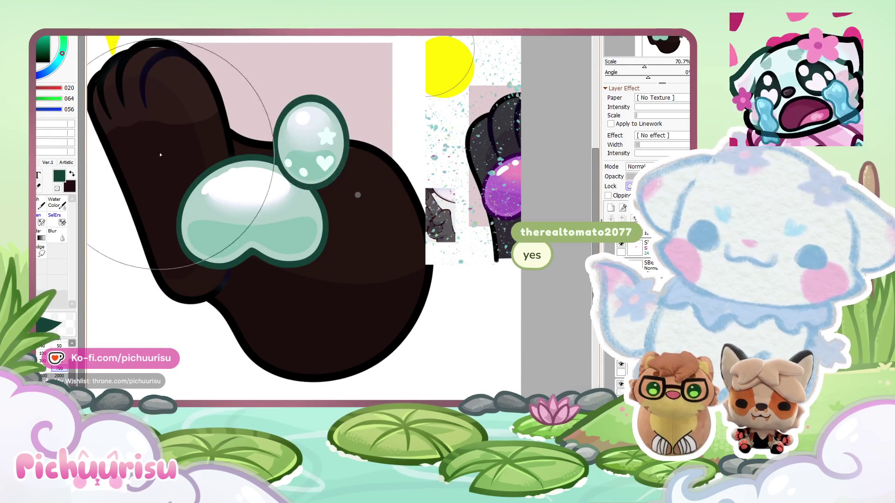
pyautogui.scroll(-4, 351, 152)
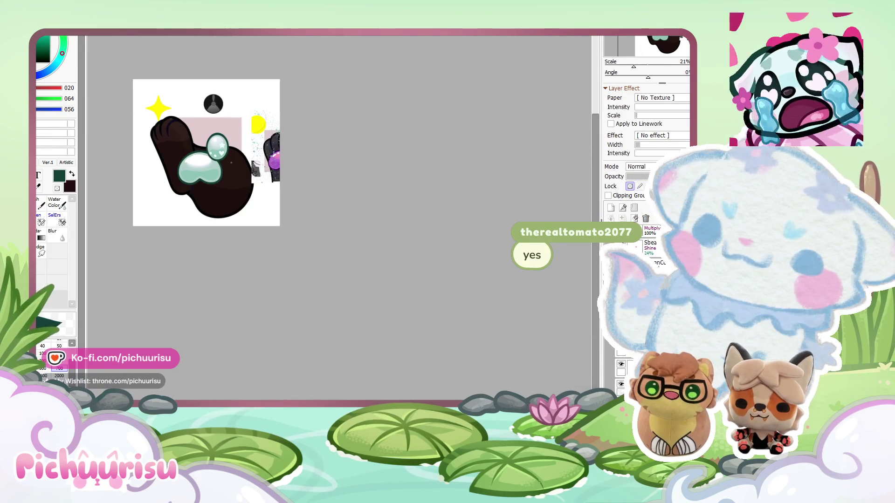
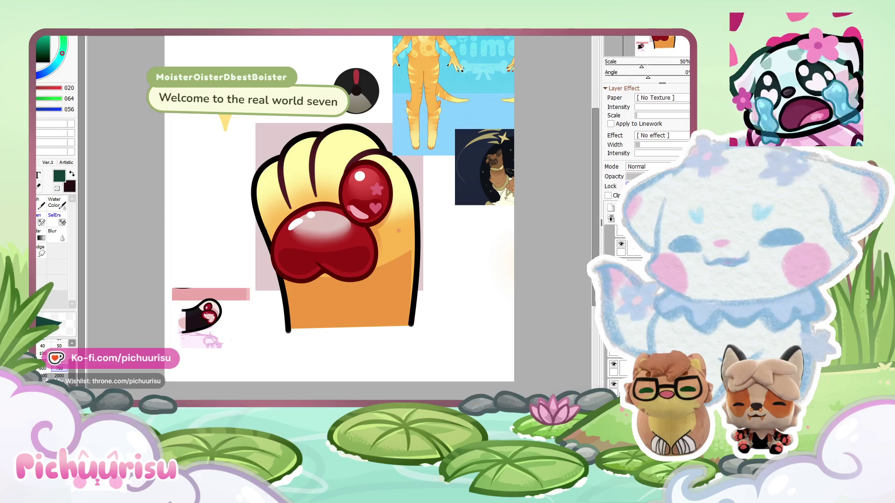
# Switch back to the pink-and-tan recoloured paw with the orange character reference beside it.
pyautogui.hotkey('ctrl', 'z')
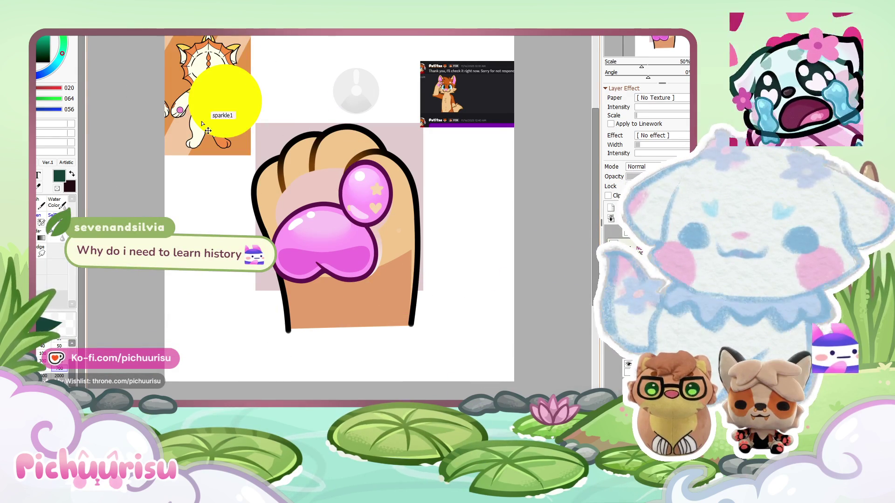
pyautogui.scroll(3, 378, 250)
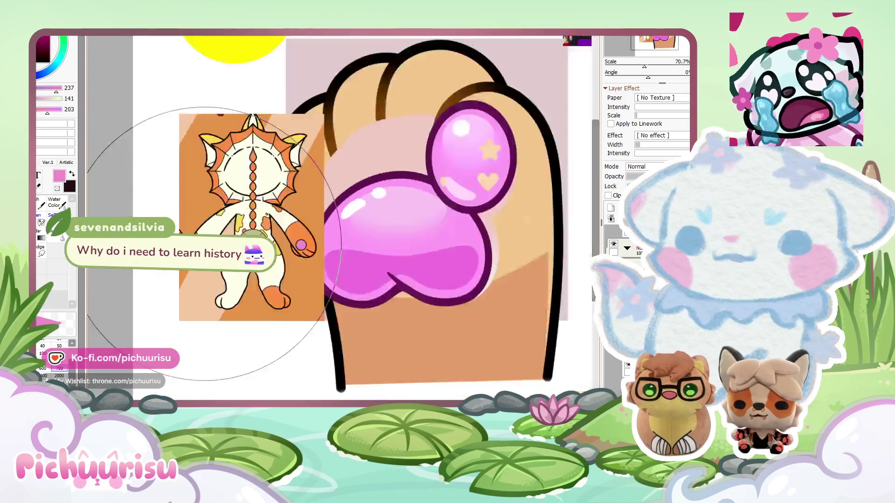
# Sample the reference's yellow and paint the star, heart and blob on the small bean yellow.
pyautogui.keyDown('alt'); pyautogui.click(378, 250); pyautogui.keyUp('alt')
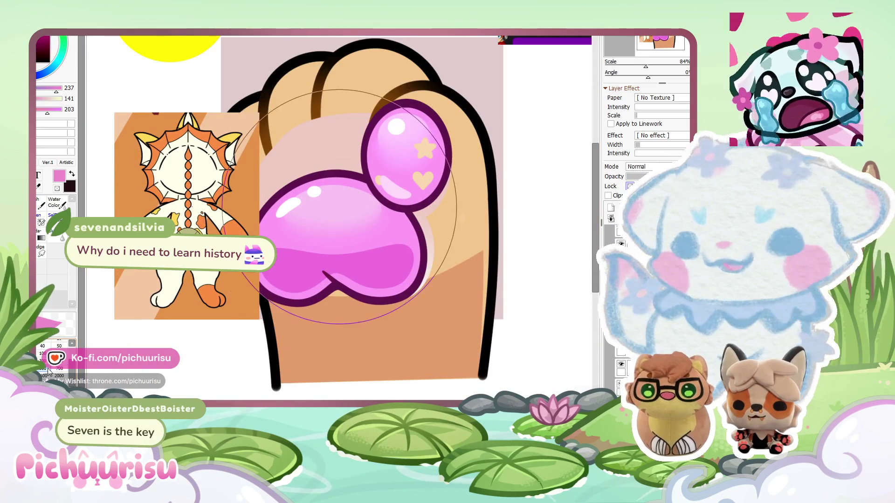
pyautogui.hotkey('ctrl', 'z')
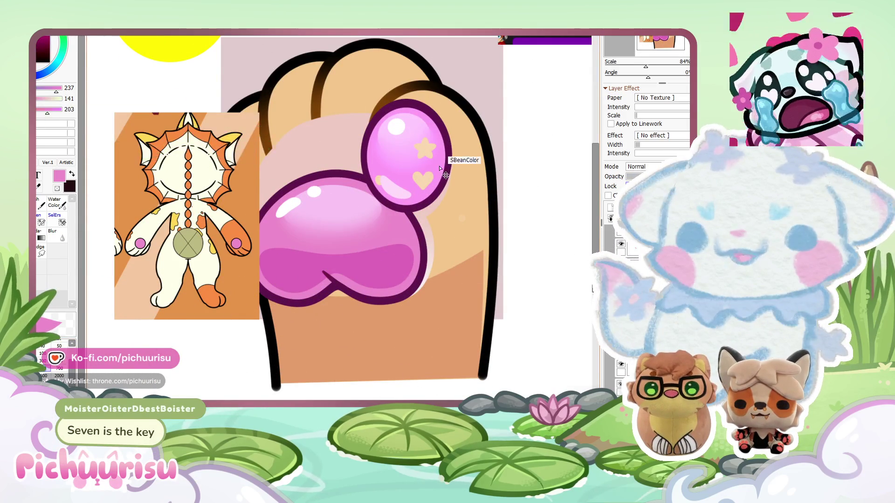
pyautogui.keyDown('alt'); pyautogui.click(174, 219); pyautogui.keyUp('alt')
pyautogui.scroll(3, 399, 173)
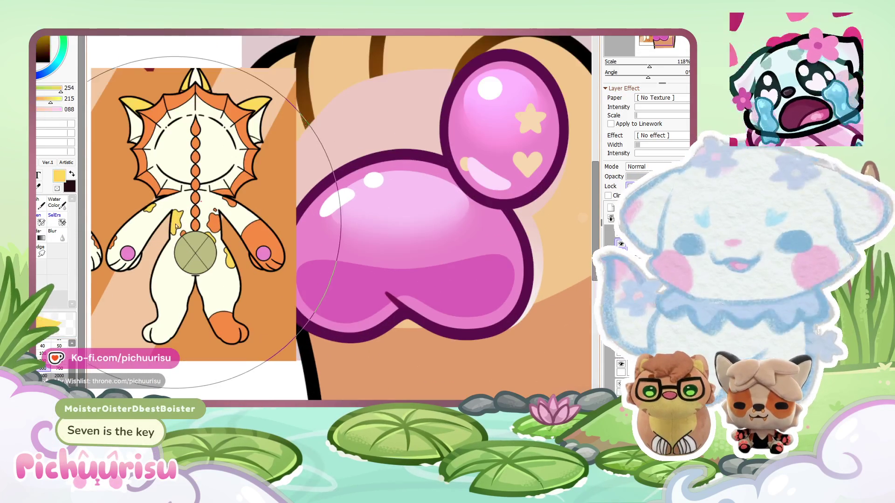
pyautogui.moveTo(449, 256); pyautogui.dragTo(416, 237)
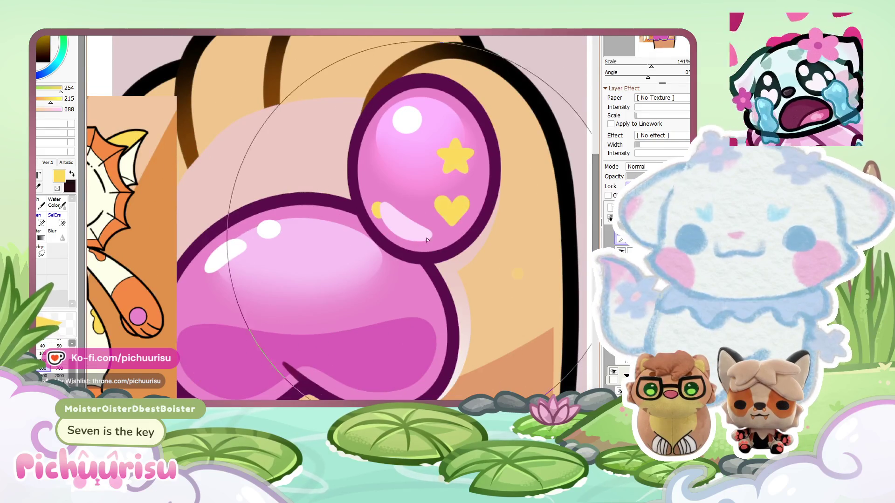
pyautogui.scroll(-2, 417, 237)
pyautogui.scroll(-2, 300, 249)
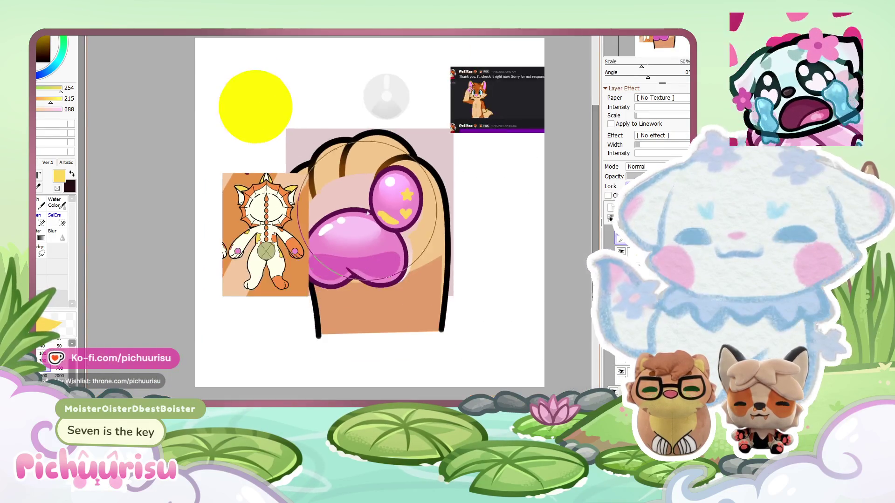
# Sample the orange, then the cream fur colour from the reference character.
pyautogui.keyDown('alt'); pyautogui.click(219, 280); pyautogui.keyUp('alt')
pyautogui.scroll(-2, 215, 271)
pyautogui.scroll(2, 246, 242)
pyautogui.keyDown('alt'); pyautogui.click(245, 241); pyautogui.keyUp('alt')
pyautogui.scroll(-3, 245, 241)
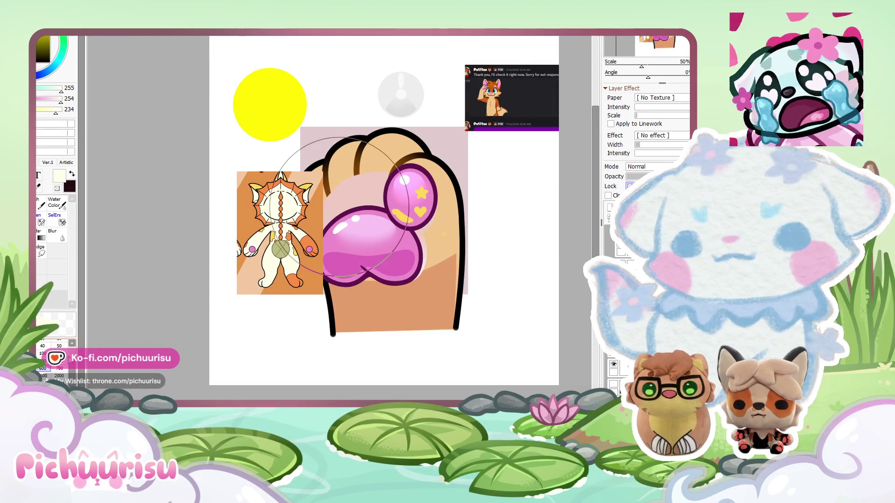
# Paint cream fur beside the bean and across the paw top, and light peach below the beans.
pyautogui.moveTo(343, 207); pyautogui.dragTo(467, 144)
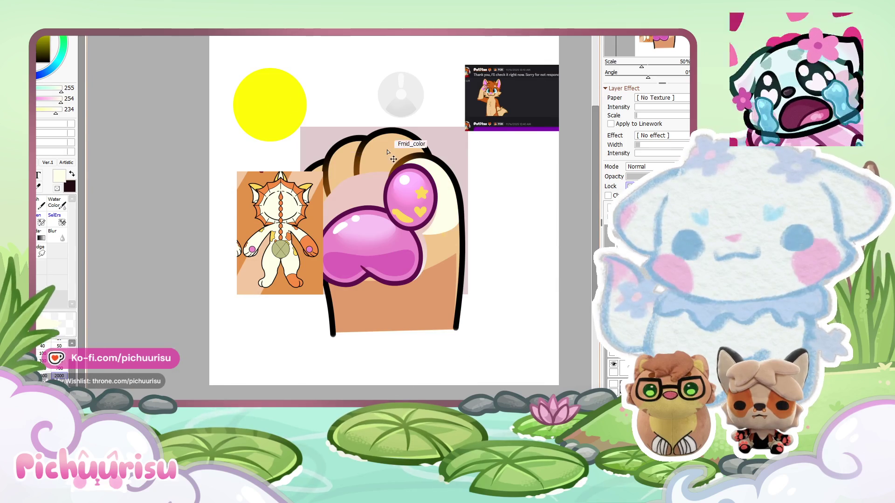
pyautogui.moveTo(370, 185); pyautogui.dragTo(351, 167)
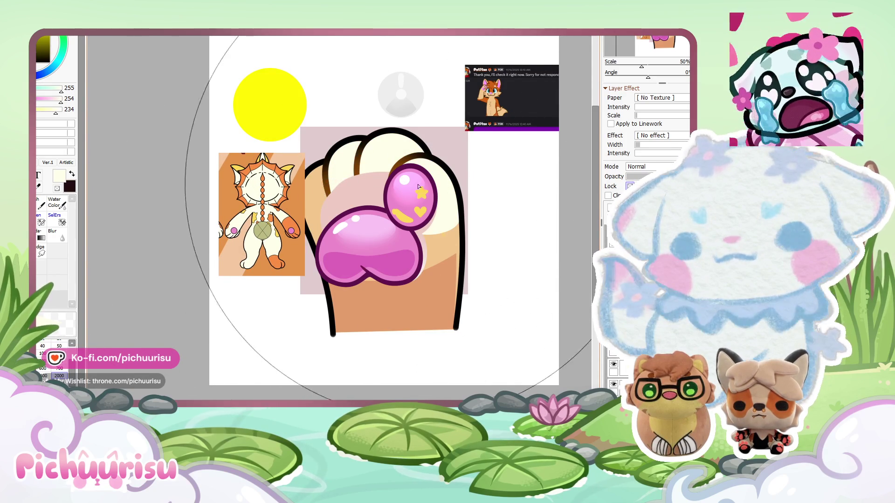
pyautogui.moveTo(412, 240); pyautogui.dragTo(452, 241)
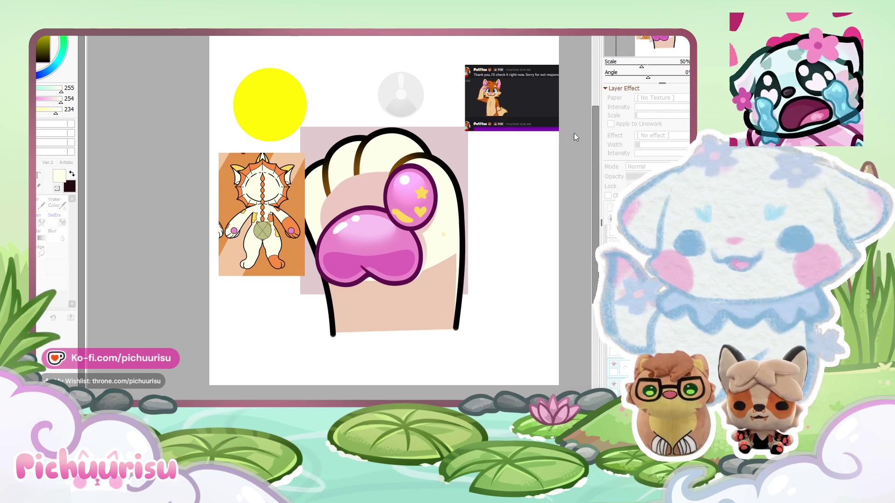
pyautogui.scroll(1, 448, 147)
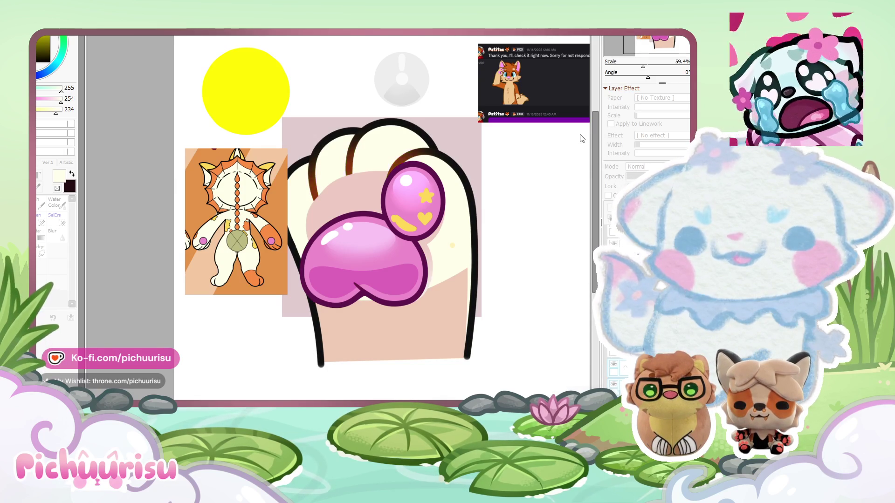
# Zoom in on the paw and sample orange from the reference image.
pyautogui.scroll(-1, 581, 139)
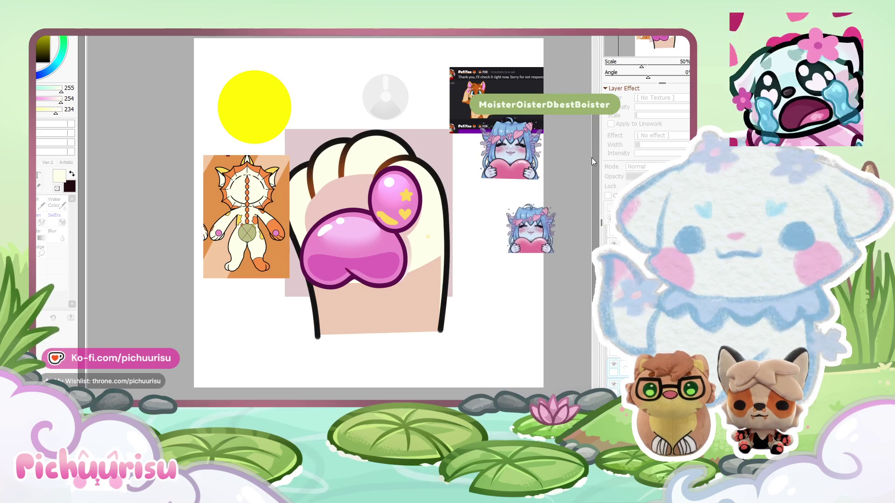
pyautogui.scroll(2, 327, 162)
pyautogui.scroll(-4, 327, 162)
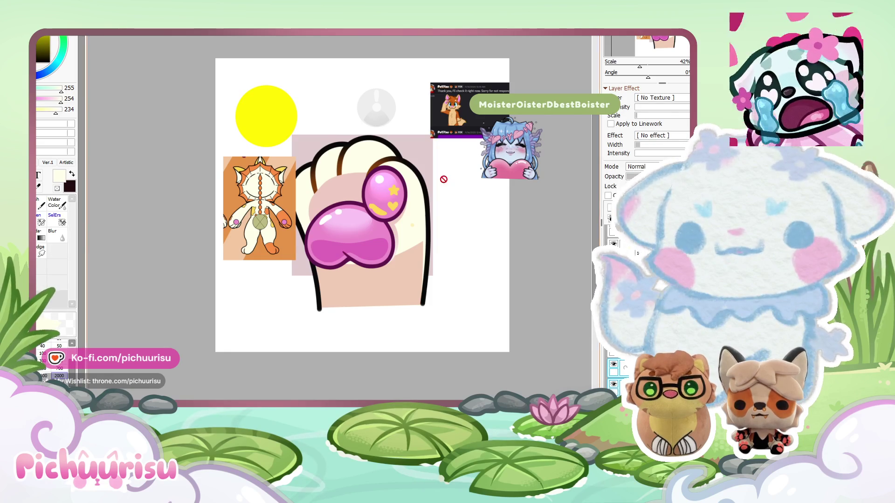
pyautogui.scroll(3, 367, 162)
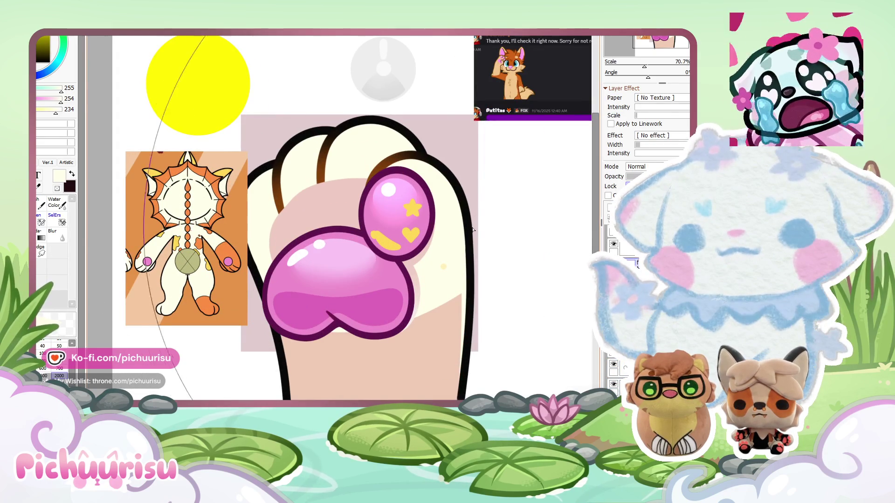
pyautogui.keyDown('alt'); pyautogui.click(206, 303); pyautogui.keyUp('alt')
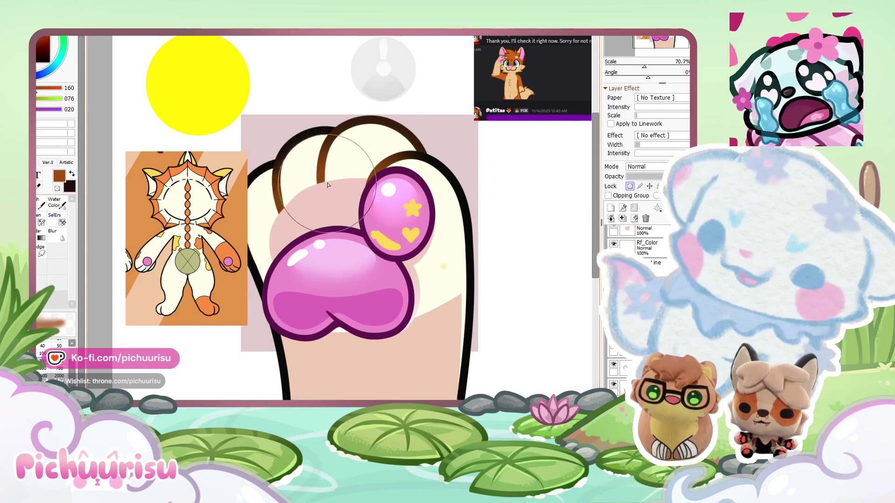
pyautogui.keyDown('alt'); pyautogui.click(366, 117); pyautogui.keyUp('alt')
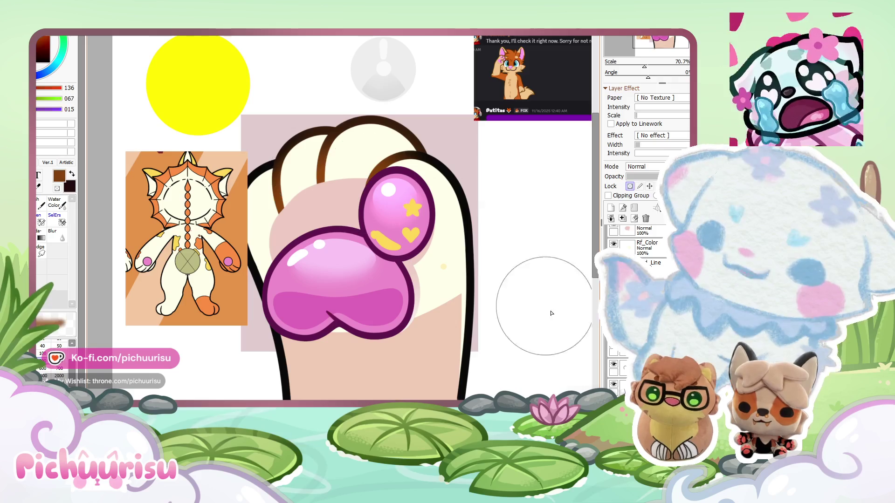
pyautogui.moveTo(277, 175); pyautogui.dragTo(256, 233)
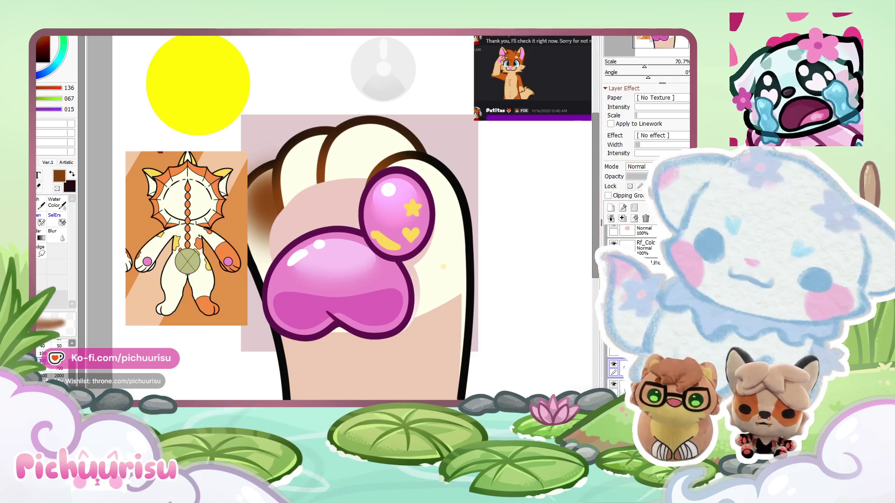
pyautogui.hotkey('ctrl', 'z')
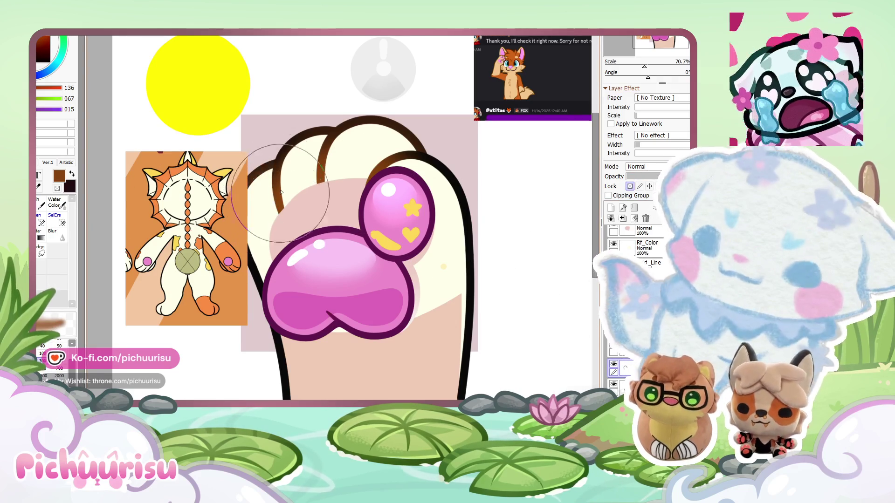
pyautogui.scroll(-2, 334, 177)
pyautogui.keyDown('alt'); pyautogui.click(327, 178); pyautogui.keyUp('alt')
pyautogui.scroll(1, 326, 177)
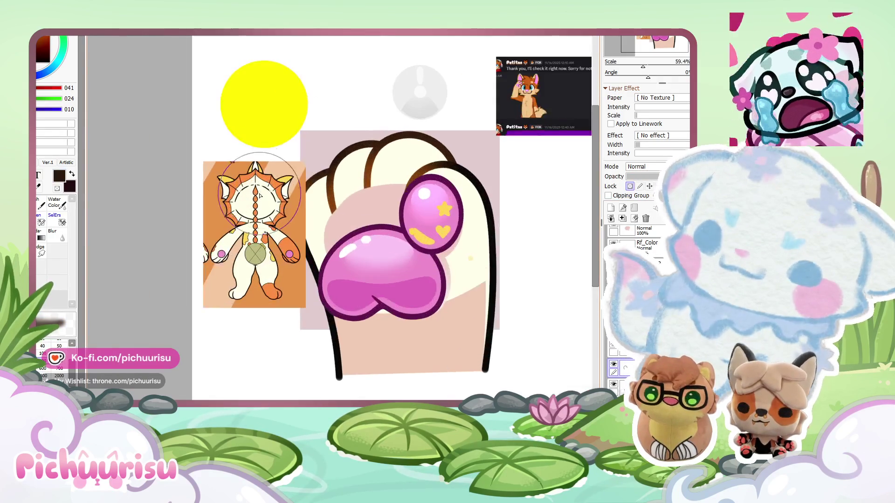
pyautogui.scroll(2, 289, 206)
pyautogui.keyDown('alt'); pyautogui.click(305, 254); pyautogui.keyUp('alt')
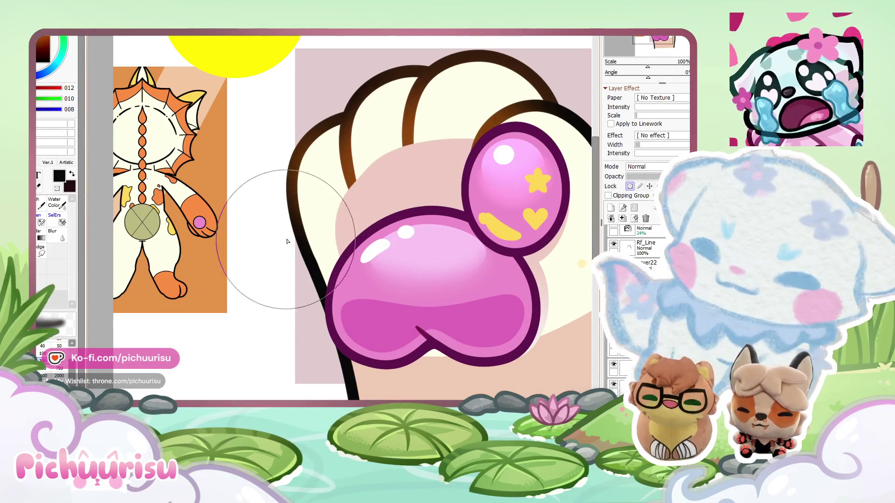
pyautogui.scroll(-3, 251, 367)
pyautogui.scroll(2, 327, 204)
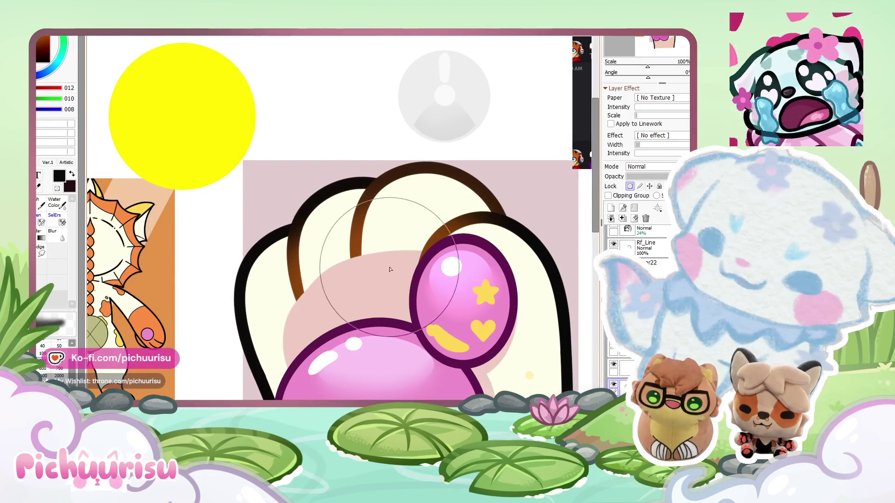
pyautogui.scroll(-3, 513, 226)
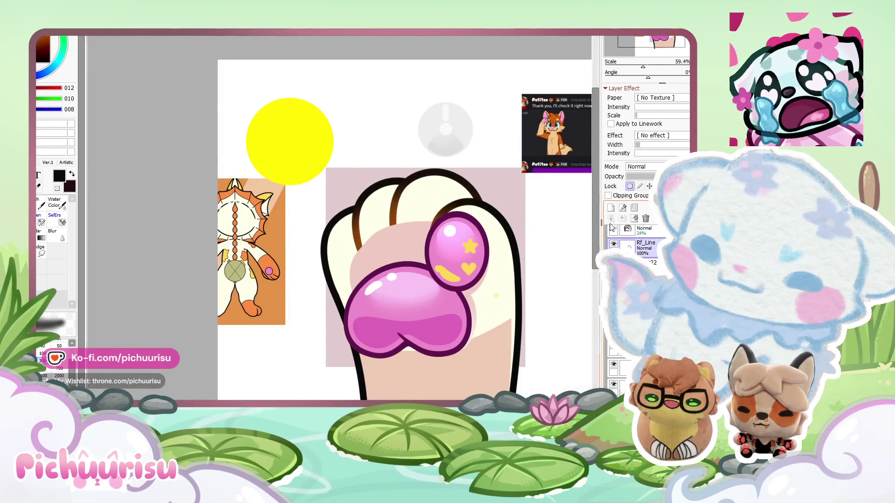
pyautogui.scroll(-2, 361, 177)
pyautogui.scroll(2, 345, 219)
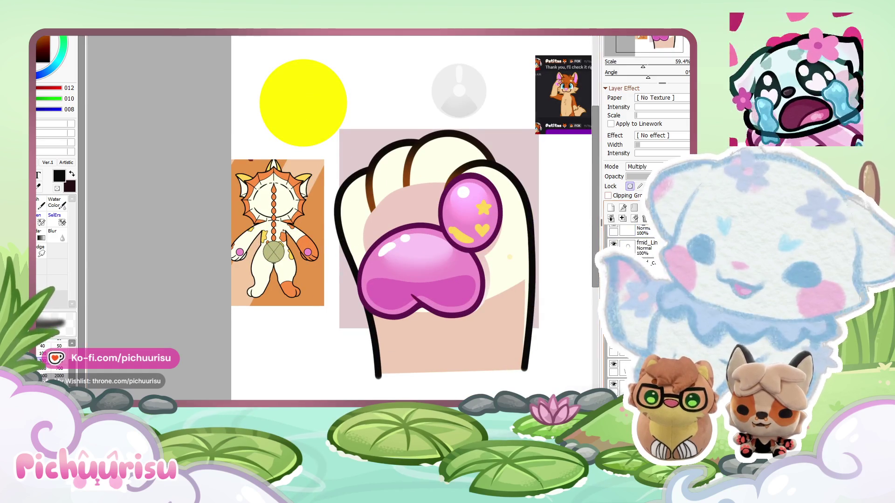
pyautogui.click(613, 232)
pyautogui.keyDown('alt'); pyautogui.click(422, 210); pyautogui.keyUp('alt')
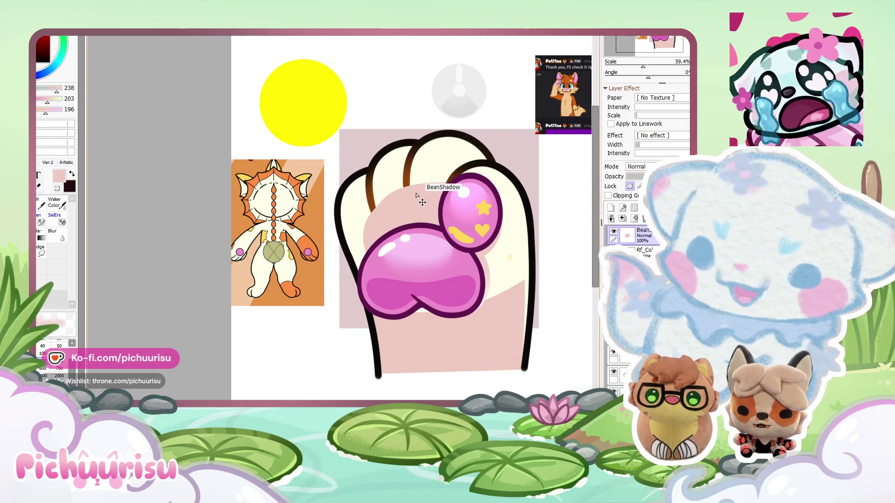
pyautogui.scroll(-2, 340, 206)
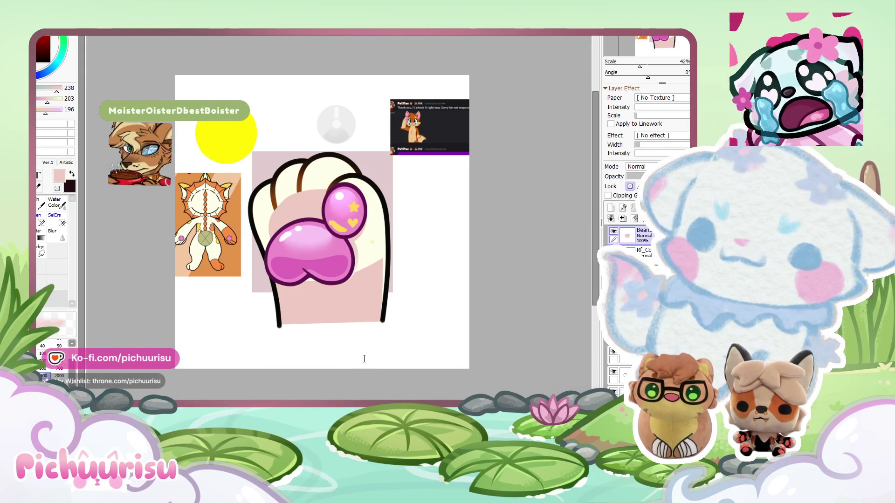
pyautogui.scroll(2, 460, 254)
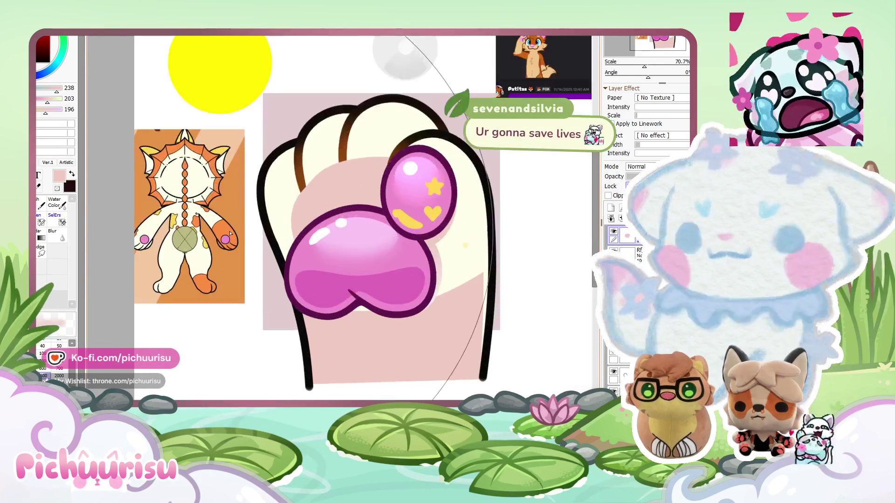
# Paint the upper-right and middle top toes and both side edges orange 252/142/067.
pyautogui.click(459, 254)
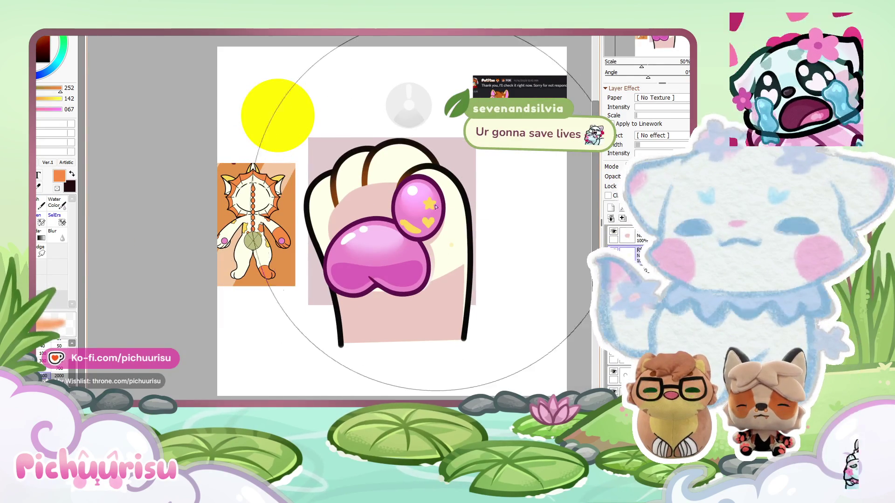
pyautogui.moveTo(389, 193)
pyautogui.mouseDown()
pyautogui.moveTo(400, 188)
pyautogui.moveTo(380, 193)
pyautogui.moveTo(348, 168)
pyautogui.mouseUp()
pyautogui.moveTo(289, 200); pyautogui.dragTo(261, 210)
pyautogui.moveTo(298, 238); pyautogui.dragTo(466, 265)
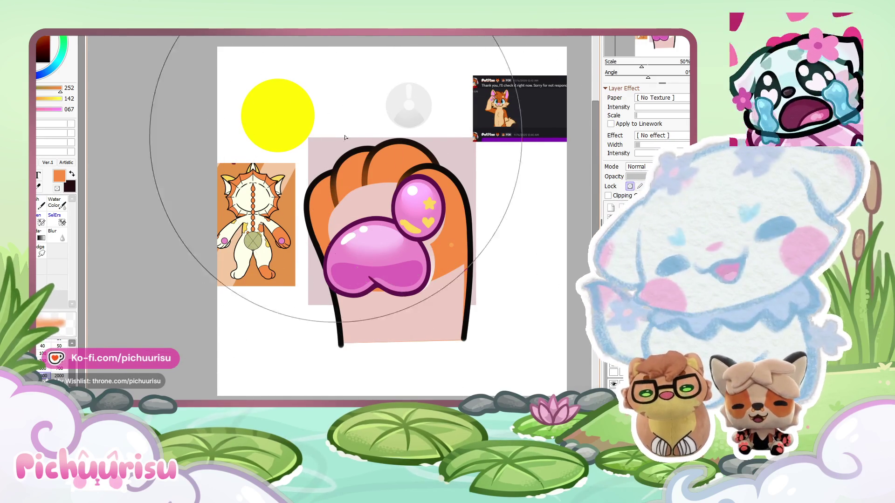
pyautogui.scroll(-3, 495, 199)
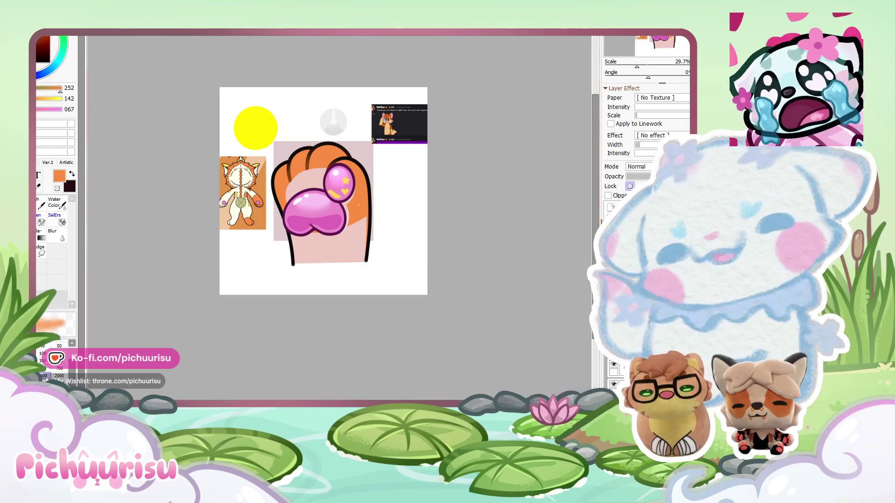